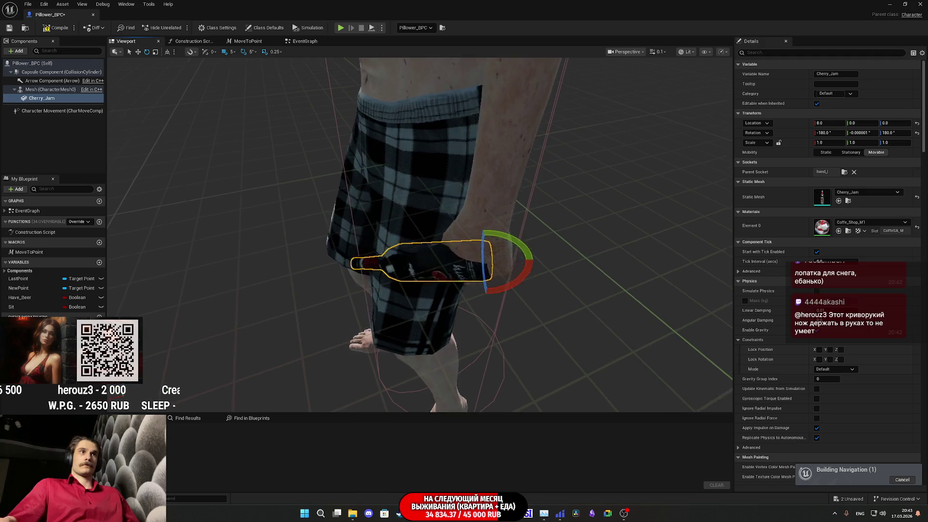
# Step: Adjust the Cherry_Jam bottle's height (Z location) toward 5 in the Details panel
pyautogui.scroll(5, 464, 232)
pyautogui.moveTo(434, 338); pyautogui.dragTo(471, 320)
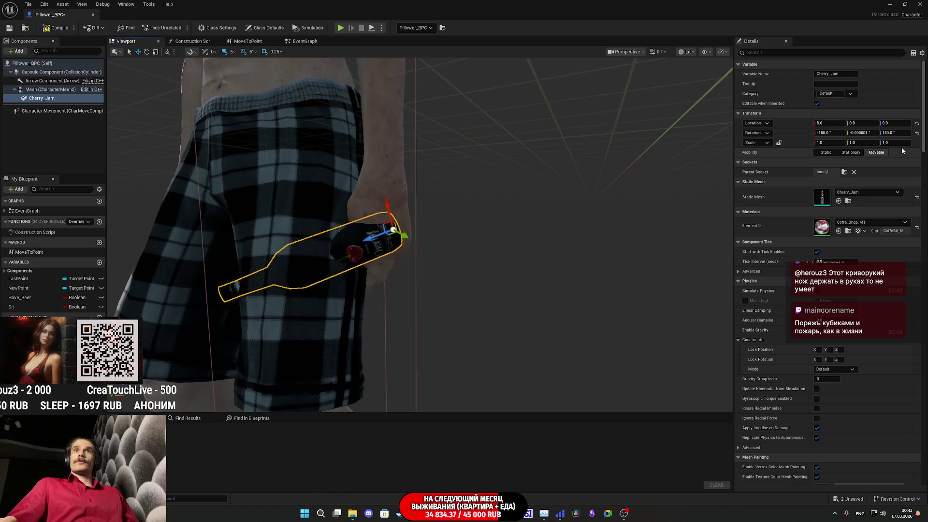
pyautogui.click(894, 123)
pyautogui.write('-32')
pyautogui.press('Return')
pyautogui.write('10')
pyautogui.press('Return')
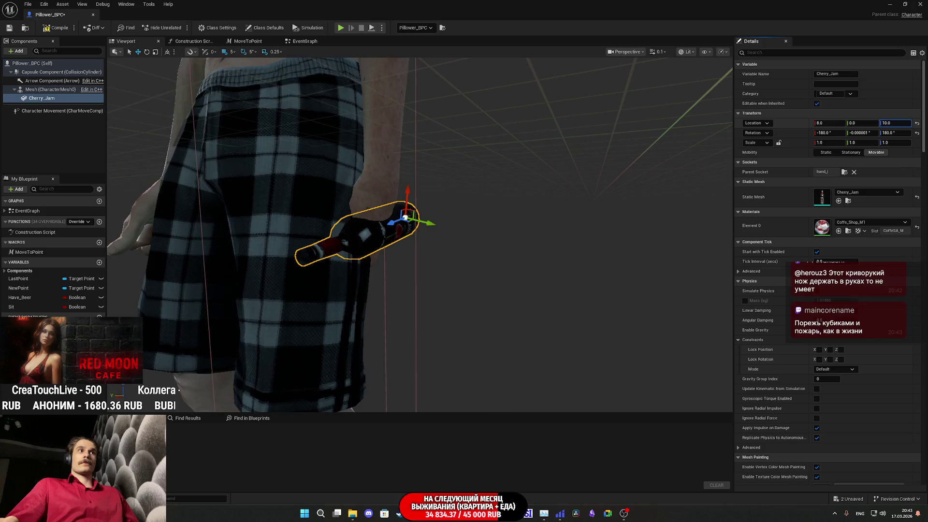
pyautogui.moveTo(895, 123)
pyautogui.mouseDown()
pyautogui.moveTo(886, 124)
pyautogui.moveTo(895, 124)
pyautogui.mouseUp()
pyautogui.click(895, 123)
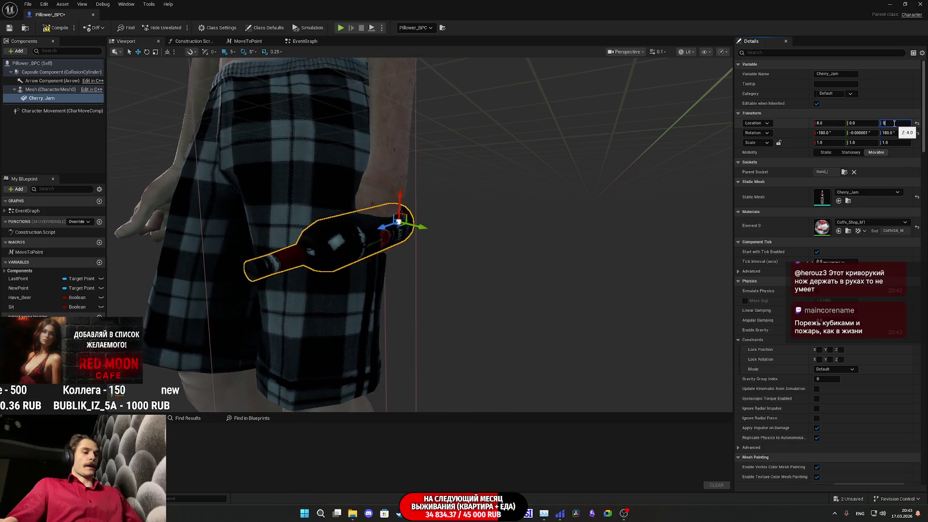
# Step: Set the bottle's sideways offset to Y -4 and forward offset to X 10, then compile
pyautogui.moveTo(435, 251); pyautogui.dragTo(372, 256)
pyautogui.moveTo(863, 123); pyautogui.dragTo(841, 123)
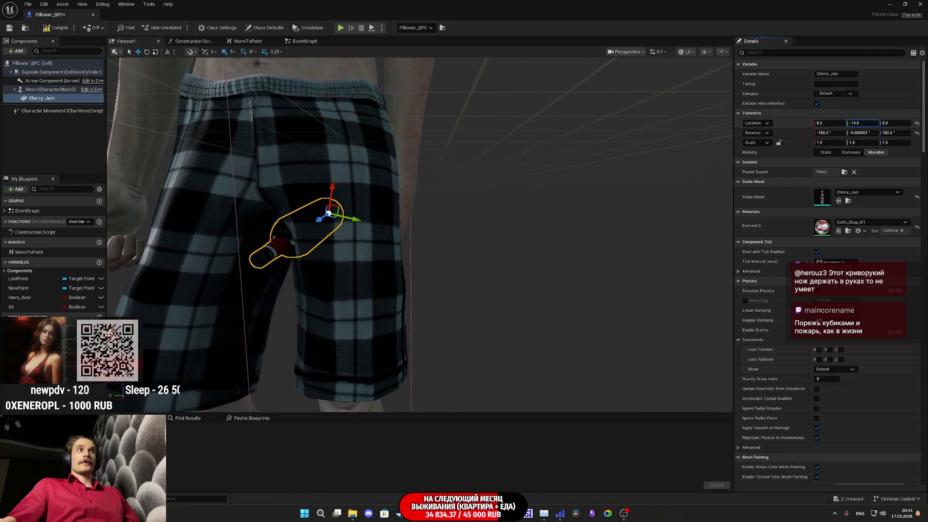
pyautogui.click(854, 124)
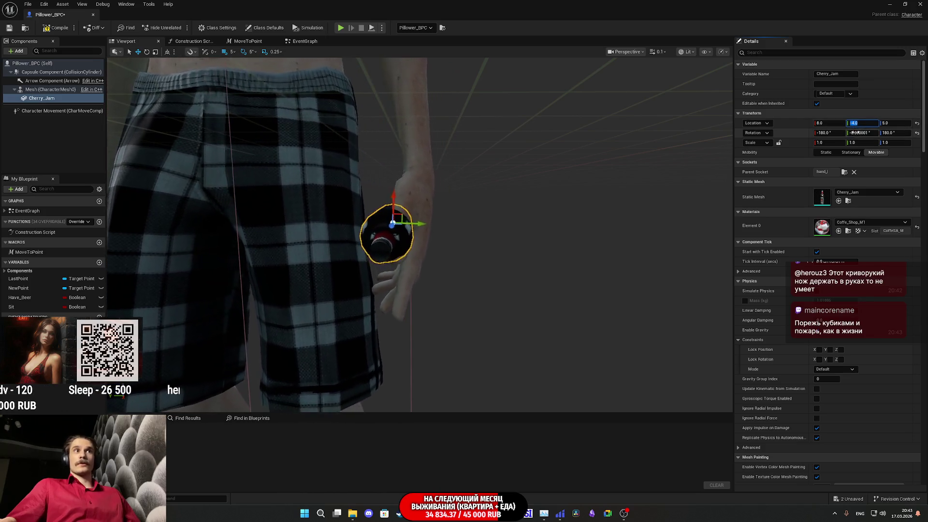
pyautogui.moveTo(628, 242); pyautogui.dragTo(614, 193)
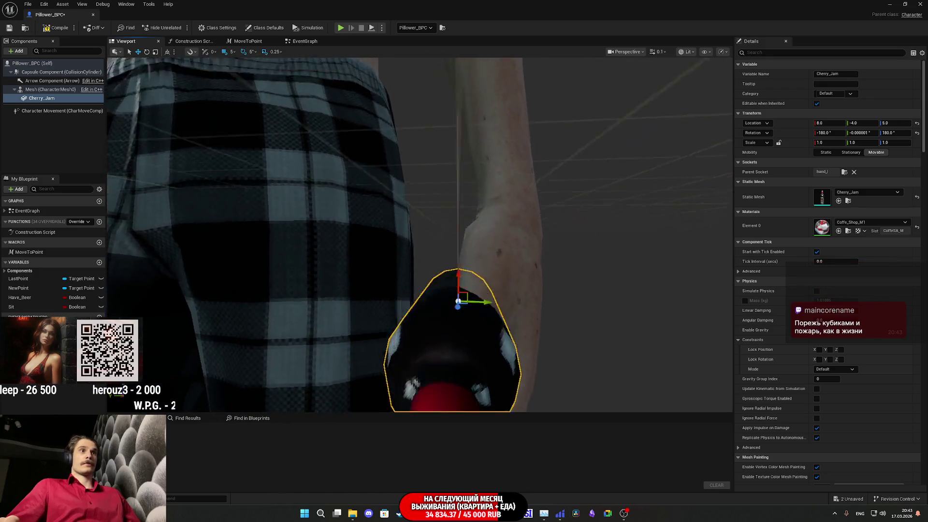
pyautogui.scroll(-3, 599, 274)
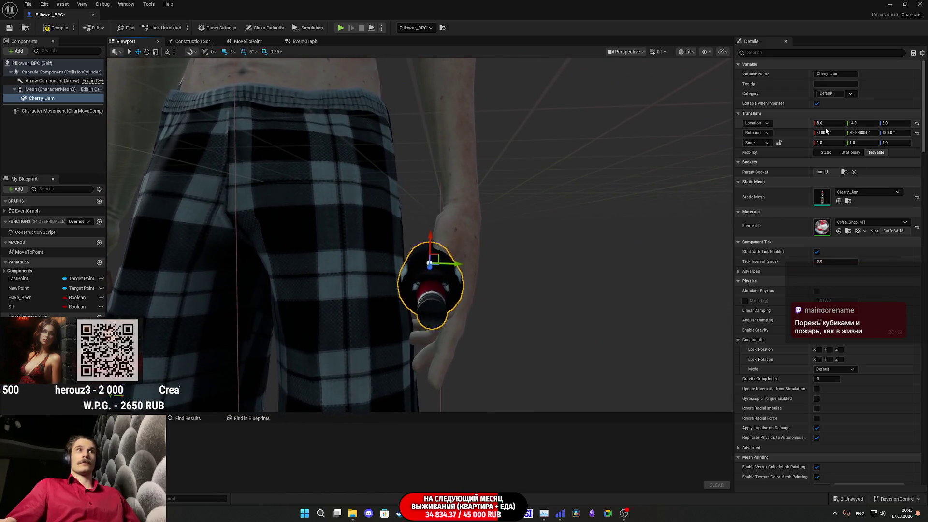
pyautogui.click(828, 122)
pyautogui.write('10')
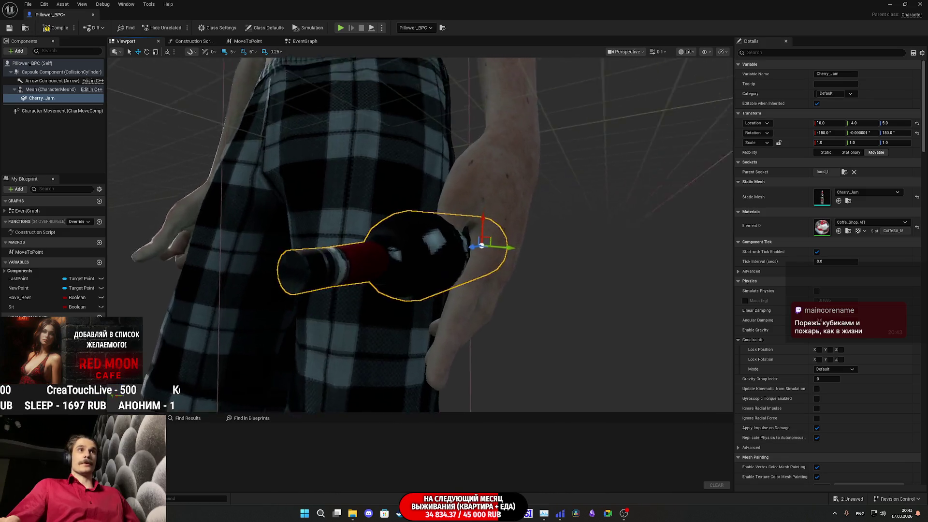
pyautogui.scroll(-5, 419, 235)
pyautogui.scroll(-5, 419, 234)
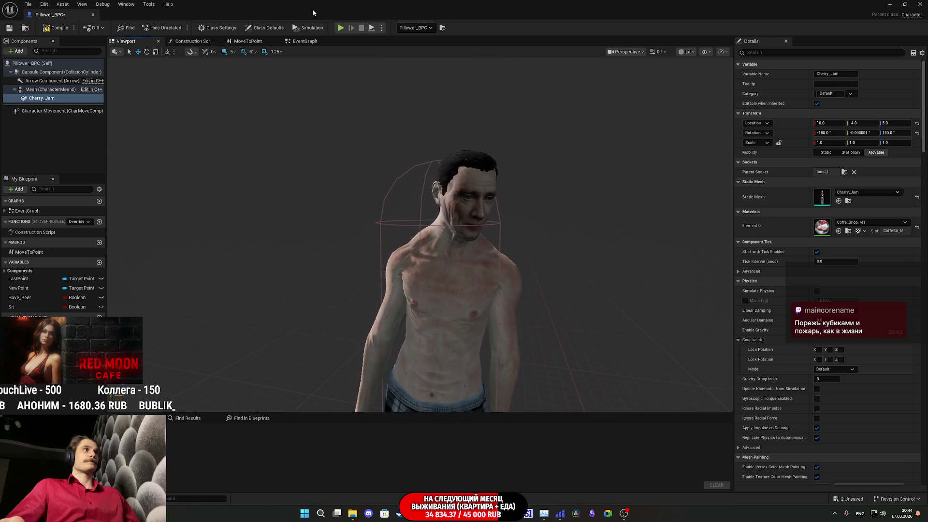
pyautogui.click(57, 28)
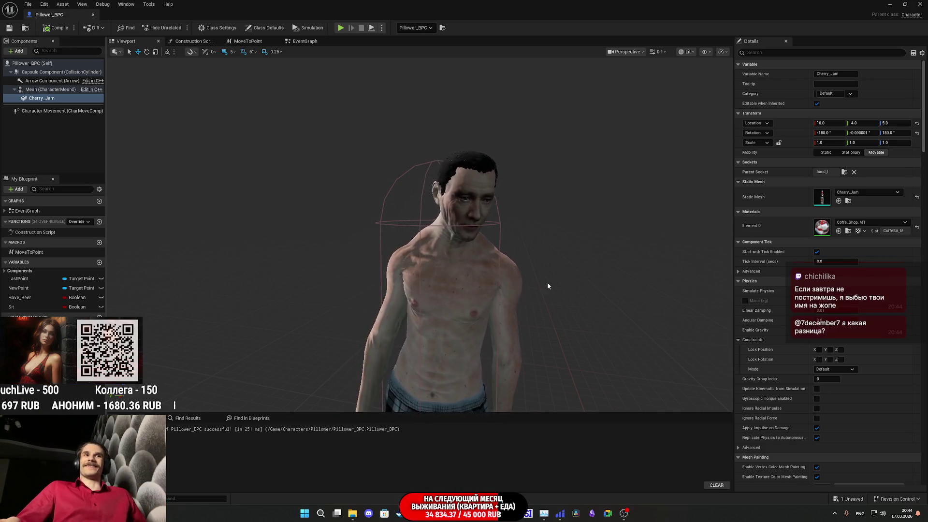
# Step: Frame the Cherry_Jam bottle and reset its Y rotation to 0
pyautogui.press('f')
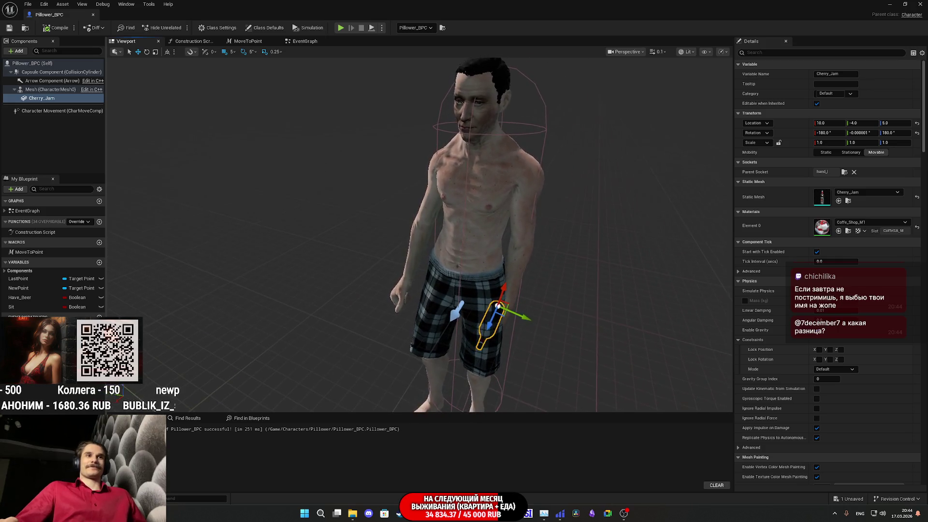
pyautogui.scroll(5, 338, 232)
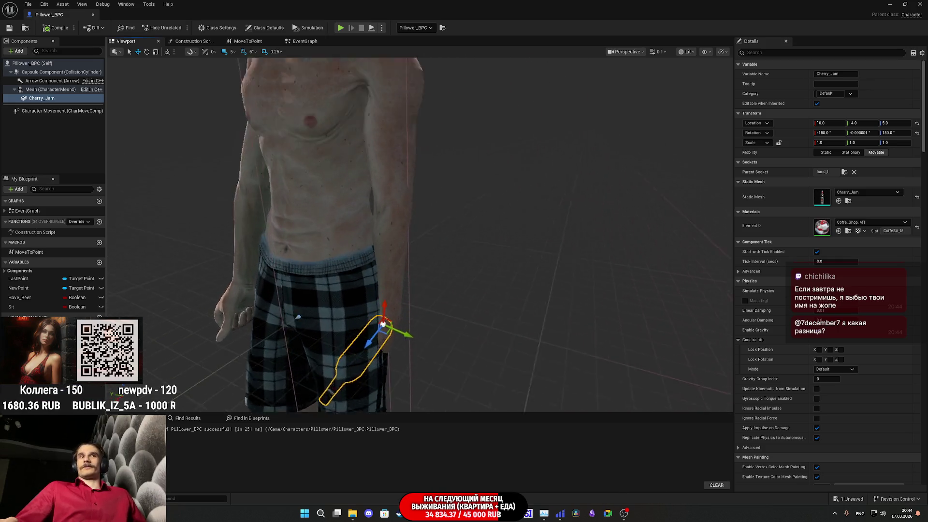
pyautogui.scroll(5, 419, 234)
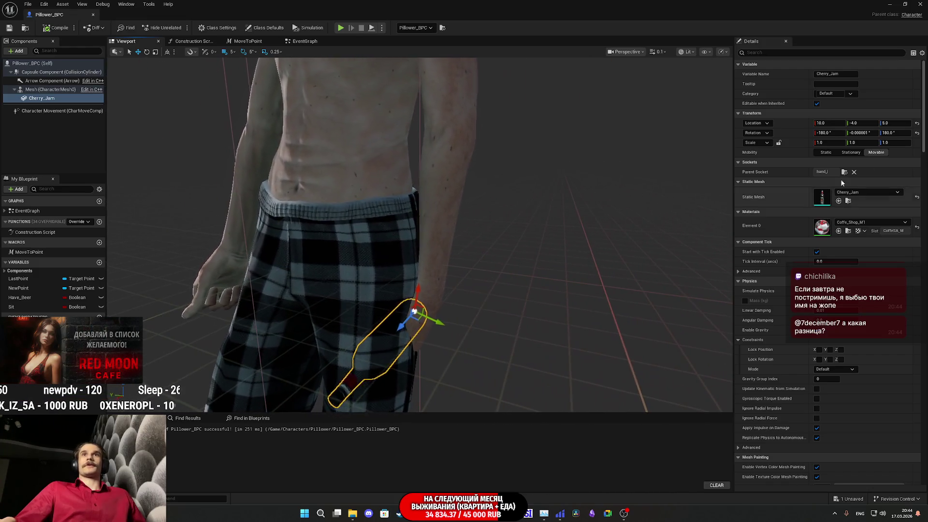
pyautogui.click(854, 133)
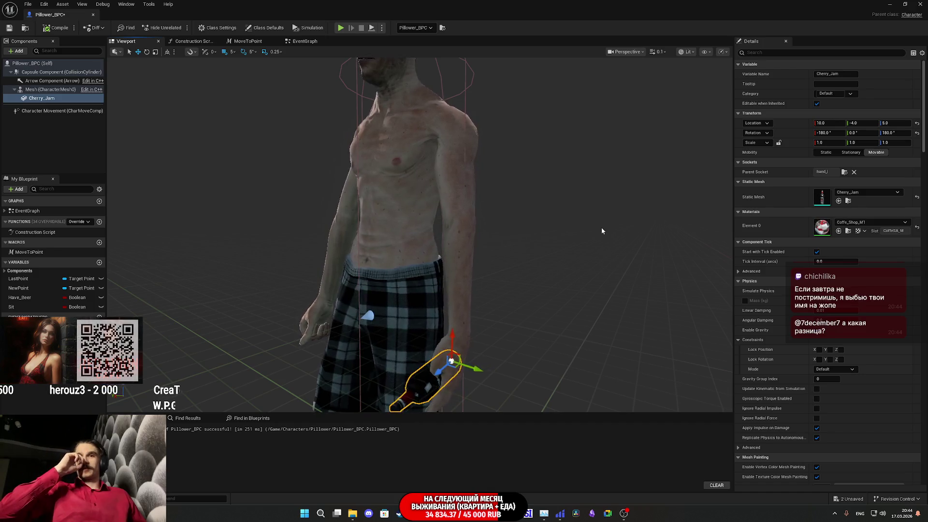
# Step: Check the bottle in the hand from several angles, save Pillower_BPC, and select the character mesh
pyautogui.moveTo(601, 231)
pyautogui.mouseDown()
pyautogui.moveTo(556, 232)
pyautogui.moveTo(556, 201)
pyautogui.mouseUp()
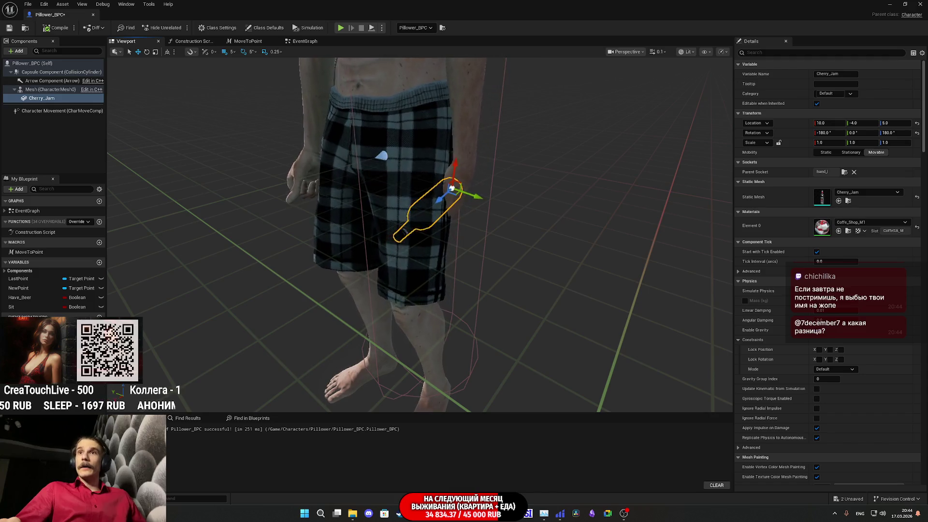
pyautogui.moveTo(556, 201); pyautogui.dragTo(570, 201)
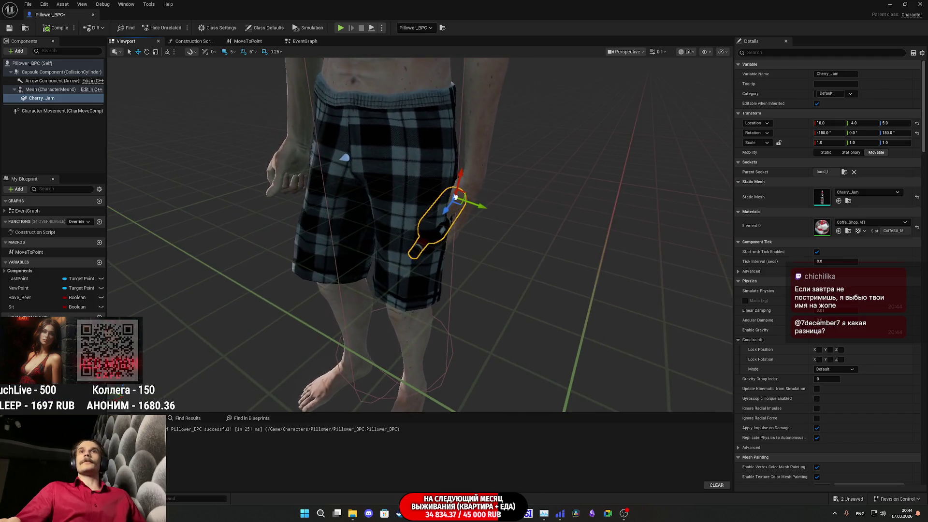
pyautogui.moveTo(669, 213); pyautogui.dragTo(649, 213)
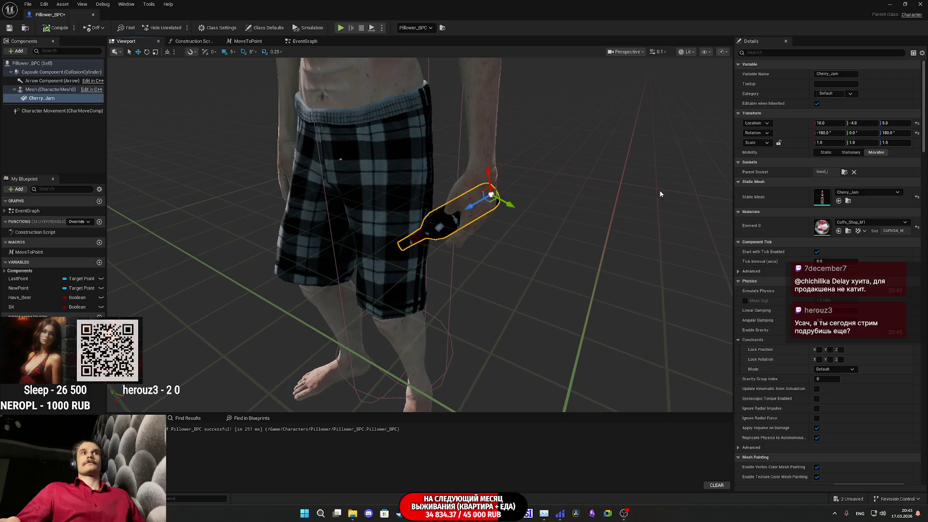
pyautogui.click(12, 30)
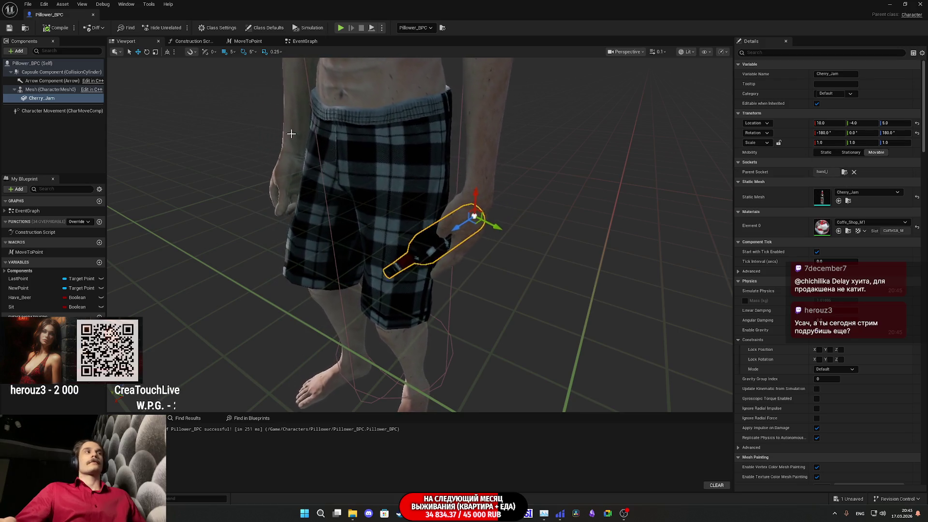
pyautogui.click(434, 218)
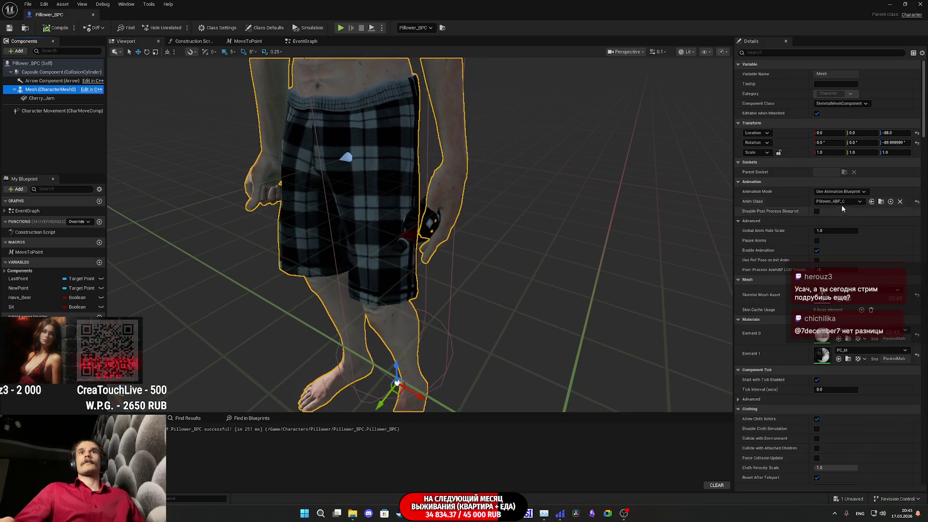
# Step: Assign P_ABP_T from Content > Characters > Pillower as the mesh's Anim Class
pyautogui.click(905, 4)
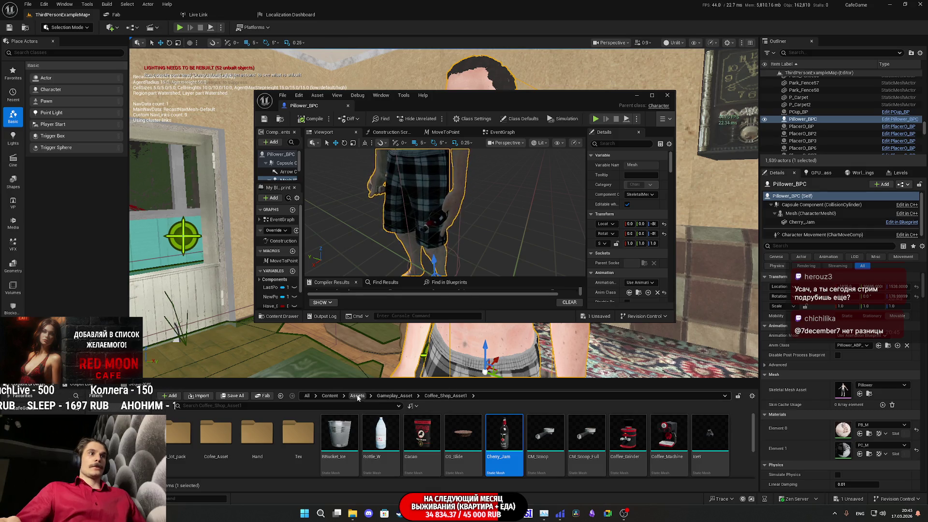
pyautogui.click(394, 395)
pyautogui.click(329, 395)
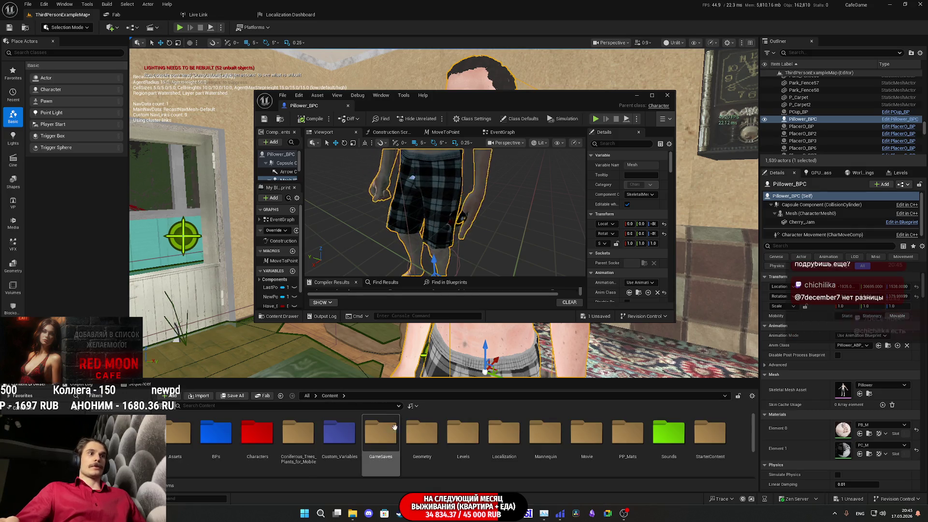
pyautogui.doubleClick(258, 440)
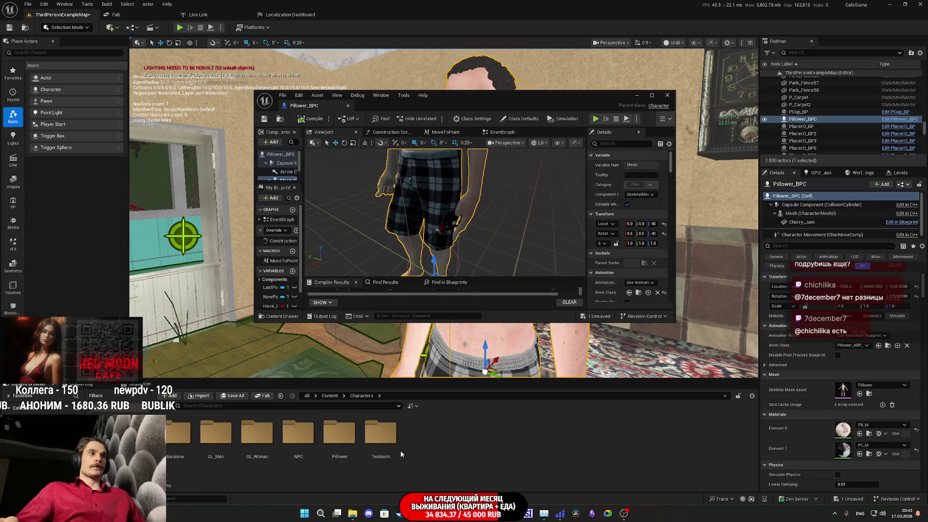
pyautogui.doubleClick(339, 435)
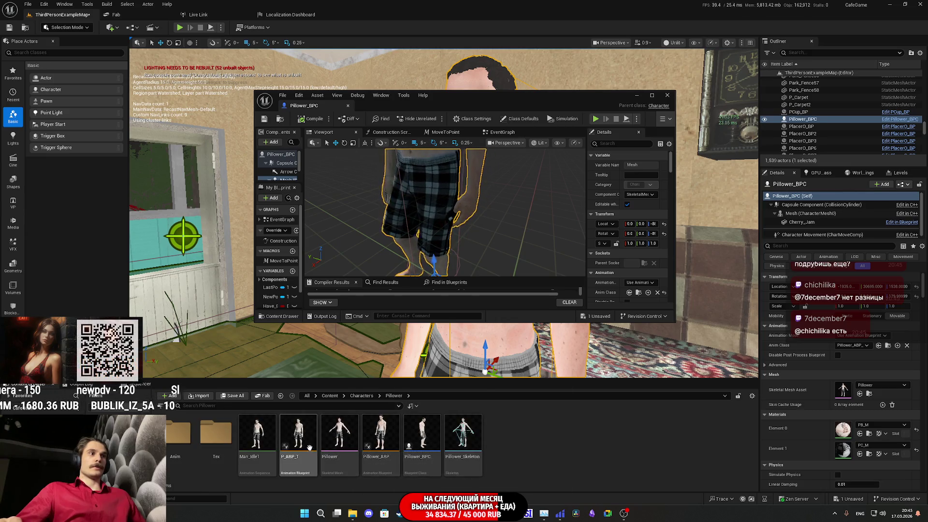
pyautogui.click(629, 293)
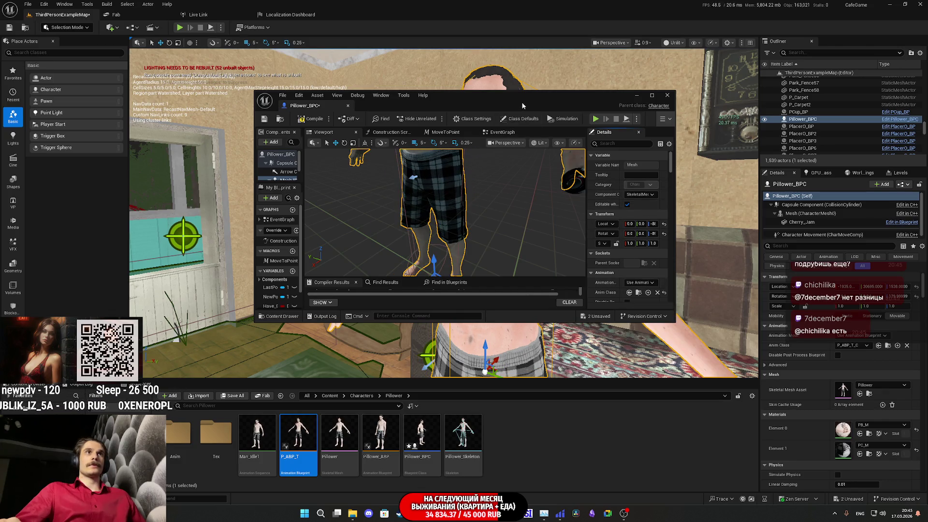
# Step: Return the blueprint editor to full screen and save Pillower_BPC
pyautogui.doubleClick(522, 105)
pyautogui.moveTo(286, 97); pyautogui.dragTo(286, 97)
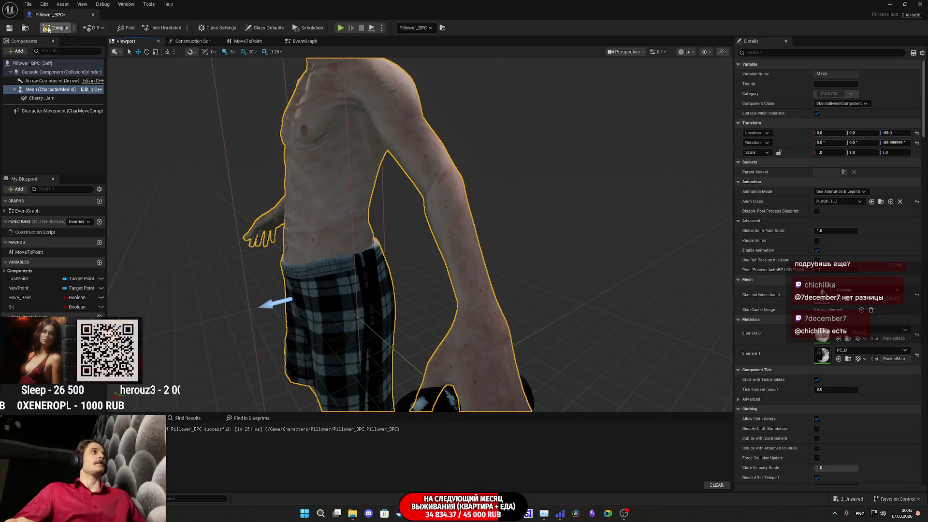
pyautogui.click(9, 29)
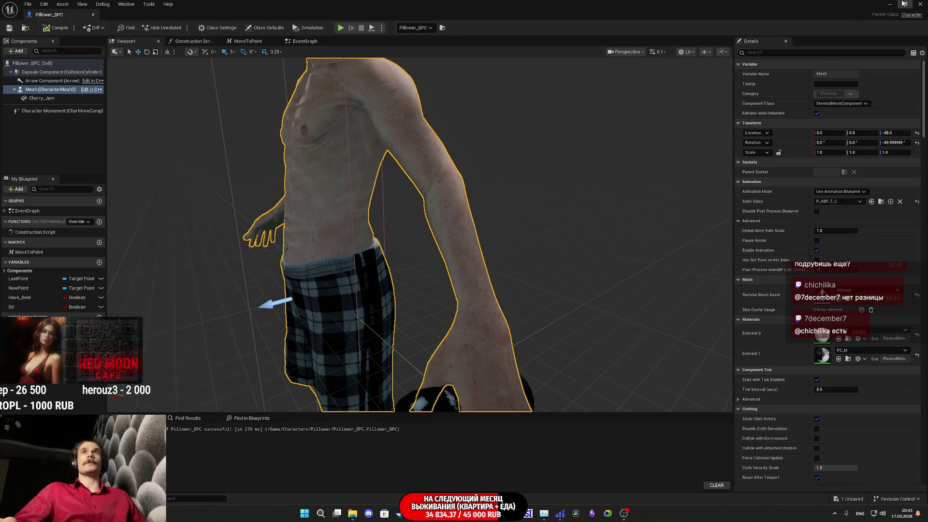
# Step: Save the unsaved ThirdPersonExampleMap level via Save All, then minimise Unreal
pyautogui.click(904, 4)
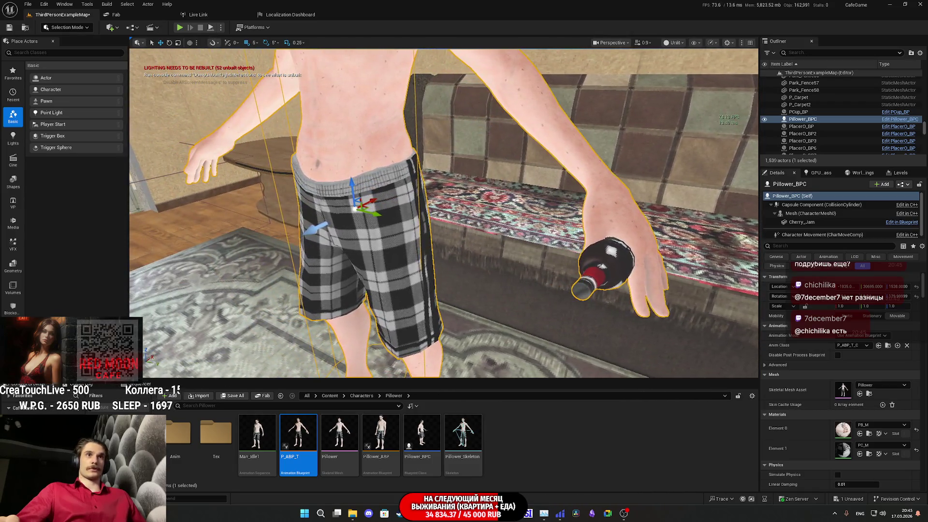
pyautogui.click(225, 396)
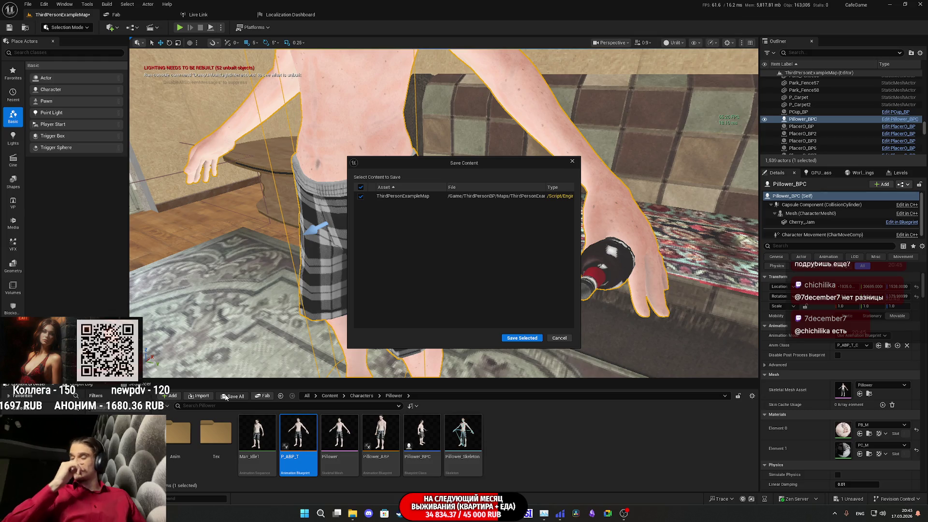
pyautogui.click(518, 337)
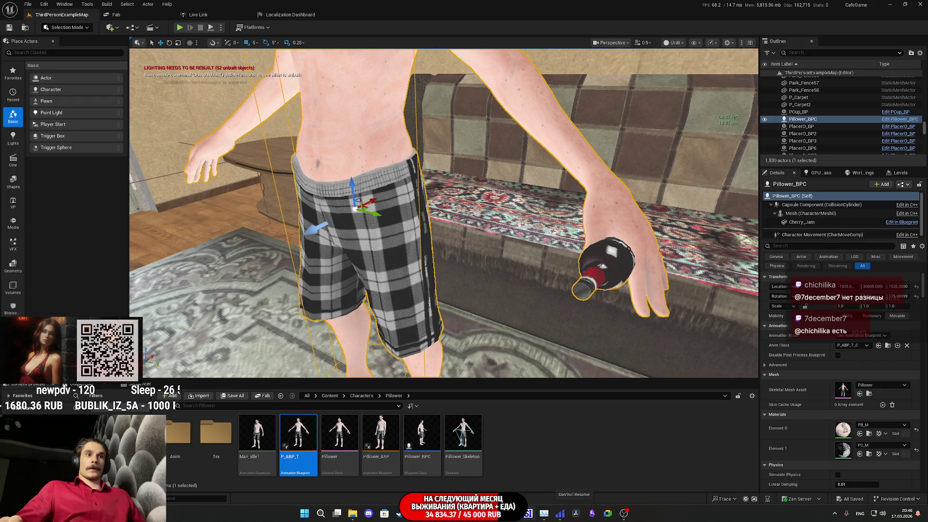
pyautogui.click(891, 4)
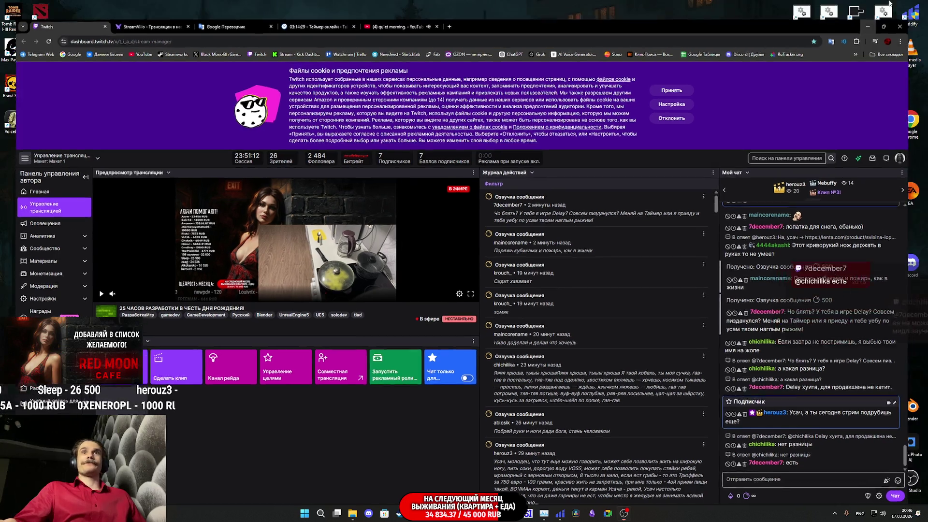
# Step: Minimise the Twitch stream dashboard and launch Cascadeur from its desktop shortcut
pyautogui.click(881, 5)
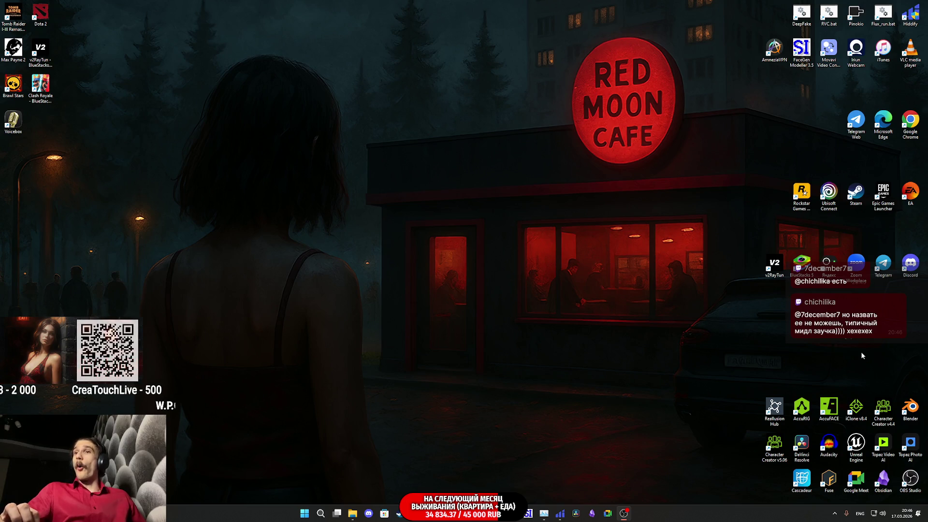
pyautogui.doubleClick(803, 485)
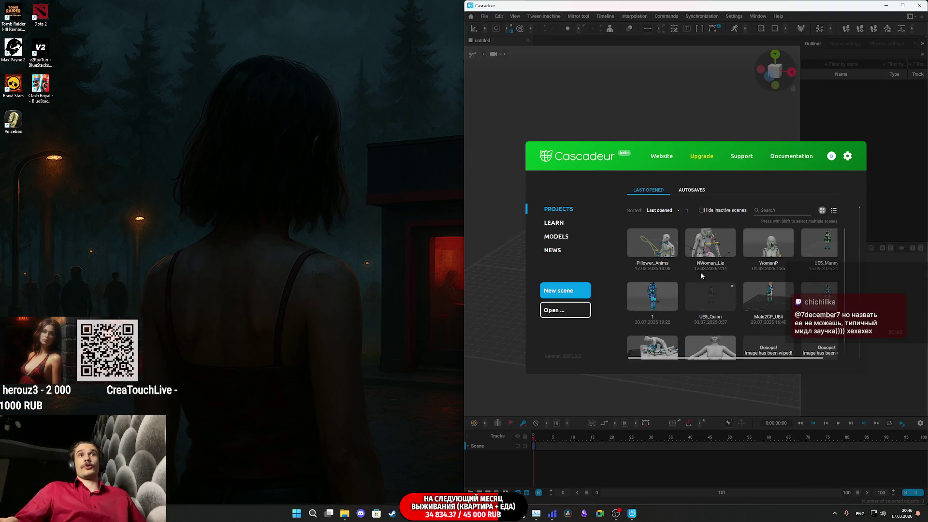
# Step: Open the Pillower_Anims scene in Cascadeur and resize Unreal to share the screen beside it
pyautogui.click(645, 249)
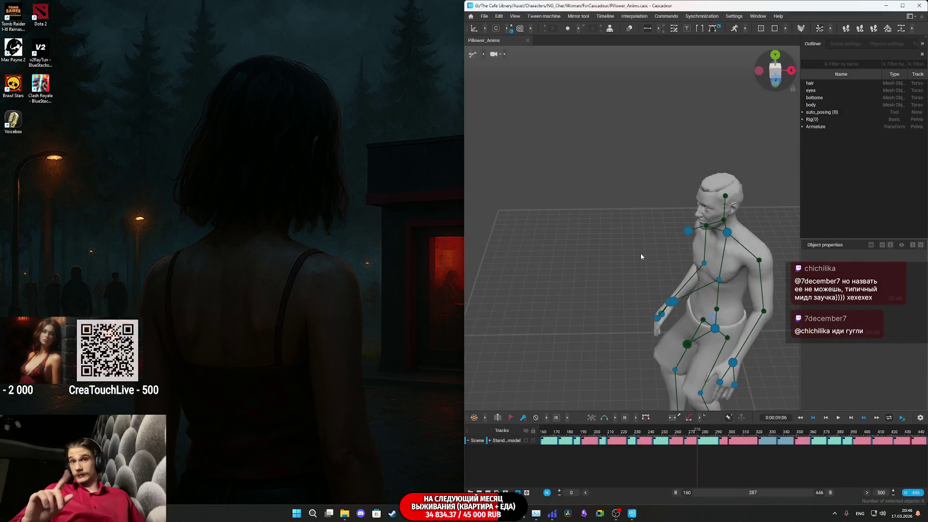
pyautogui.hotkey('alt', 'Tab')
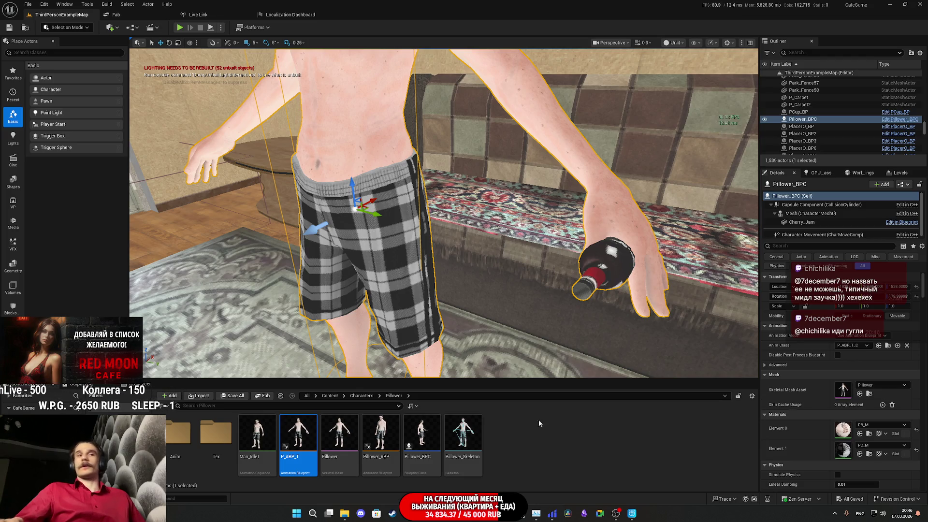
pyautogui.scroll(-10, 533, 369)
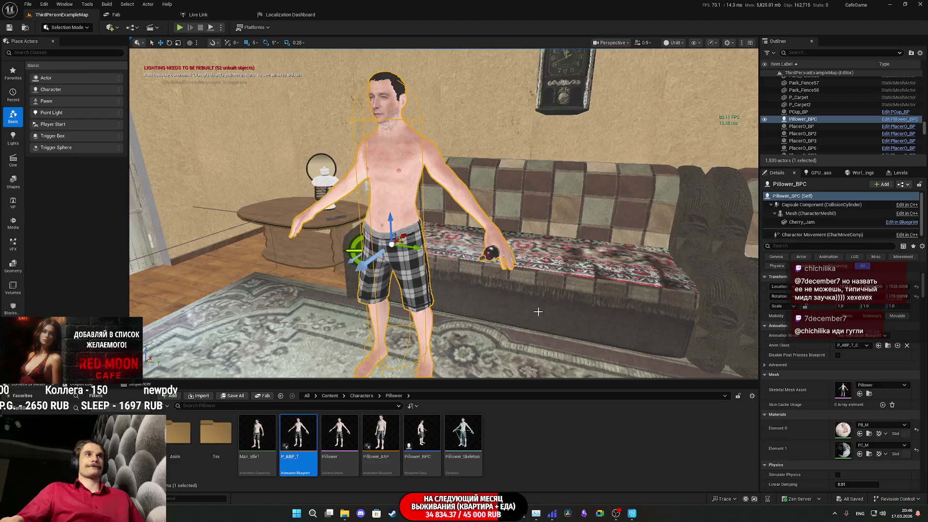
pyautogui.moveTo(459, 10)
pyautogui.mouseDown()
pyautogui.moveTo(332, 103)
pyautogui.moveTo(153, 163)
pyautogui.moveTo(2, 194)
pyautogui.mouseUp()
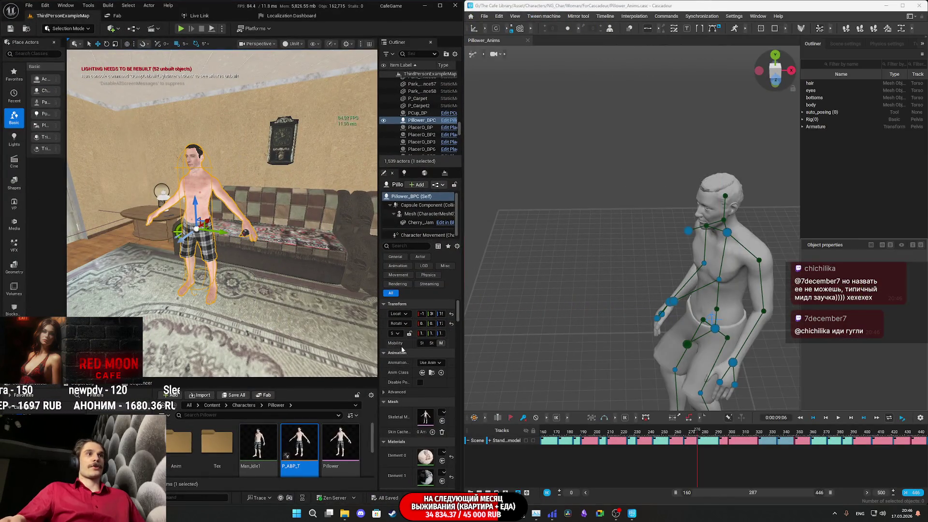
# Step: Enable Update Animation in Editor on CharacterMesh0, then bring up the Live Link panel
pyautogui.click(420, 213)
pyautogui.scroll(-5, 401, 339)
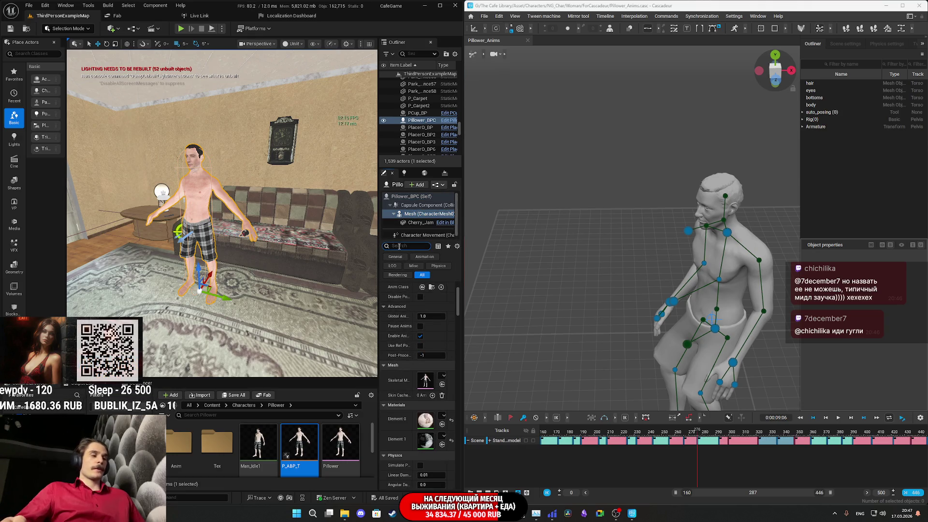
pyautogui.write('pdat')
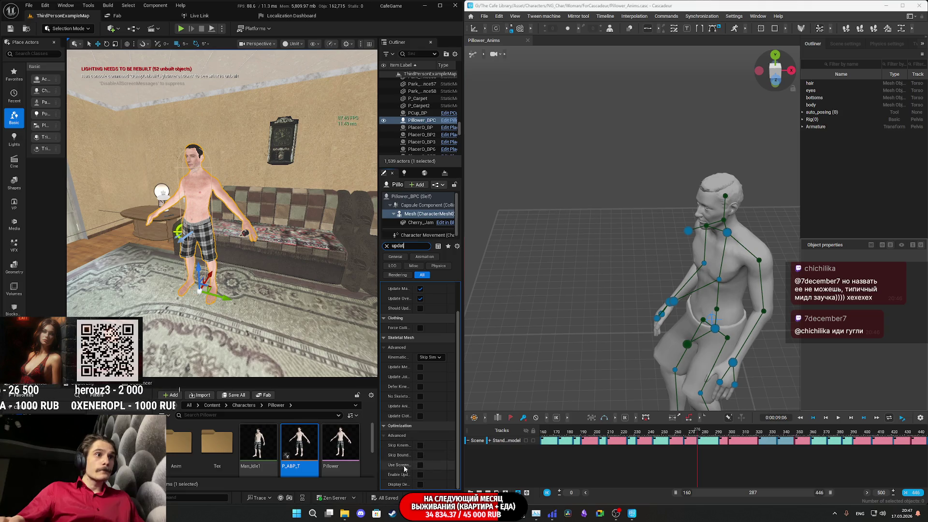
pyautogui.moveTo(378, 417); pyautogui.dragTo(295, 416)
pyautogui.click(373, 406)
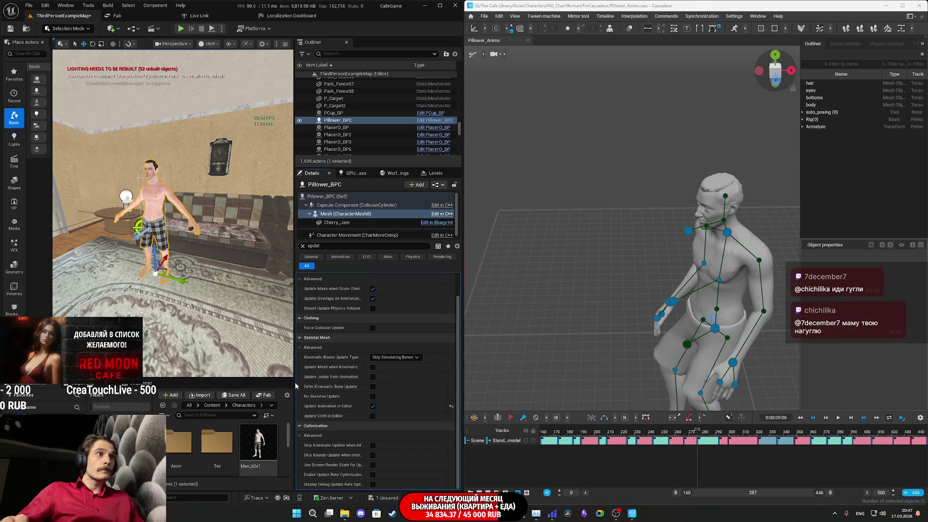
pyautogui.moveTo(295, 382); pyautogui.dragTo(372, 385)
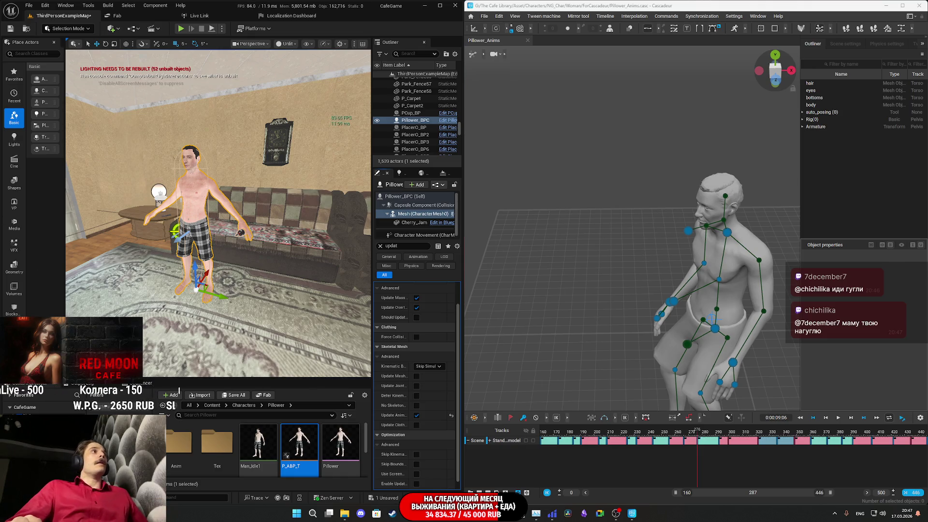
pyautogui.click(198, 16)
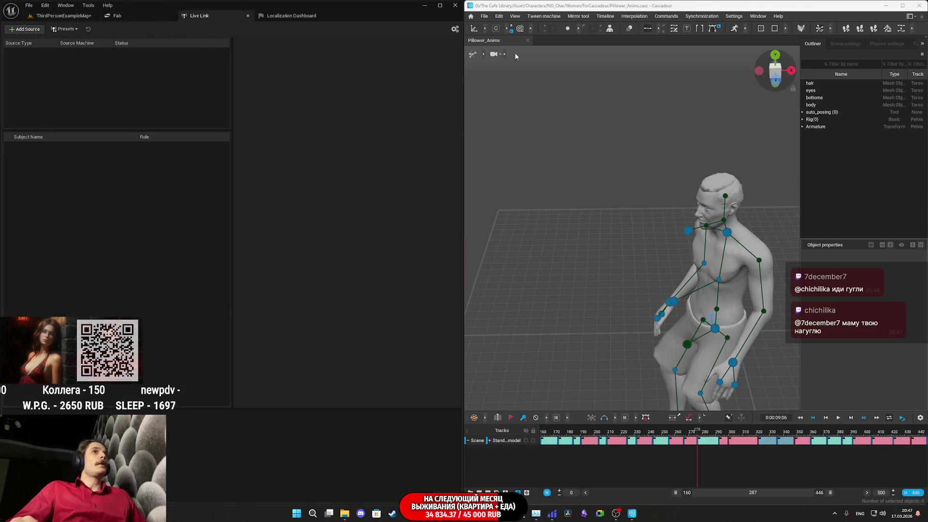
# Step: Turn on Live Link streaming under Cascadeur's Synchronization menu
pyautogui.click(757, 16)
pyautogui.moveTo(778, 20)
pyautogui.moveTo(736, 18)
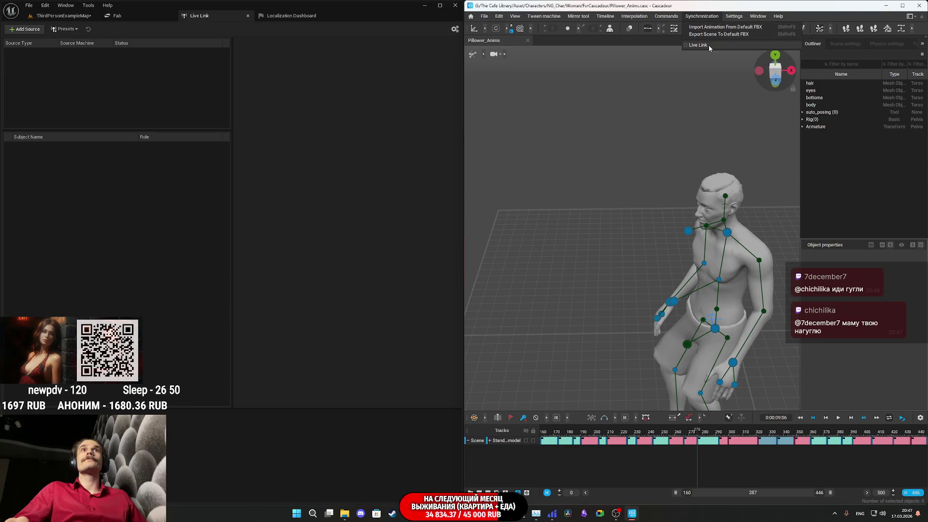
# Step: Add Cascadeur as a Message Bus Source in Unreal's Live Link and confirm the pose syncs
pyautogui.click(25, 29)
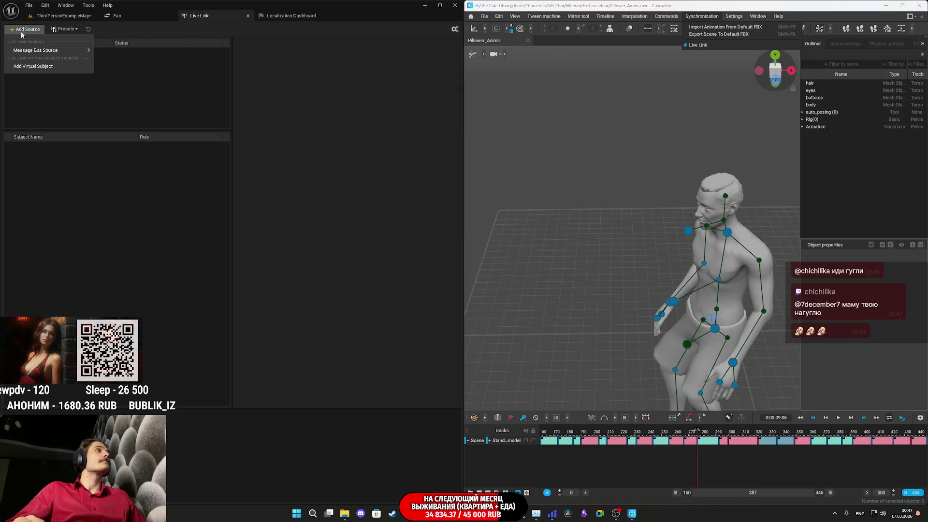
pyautogui.moveTo(73, 50)
pyautogui.click(107, 62)
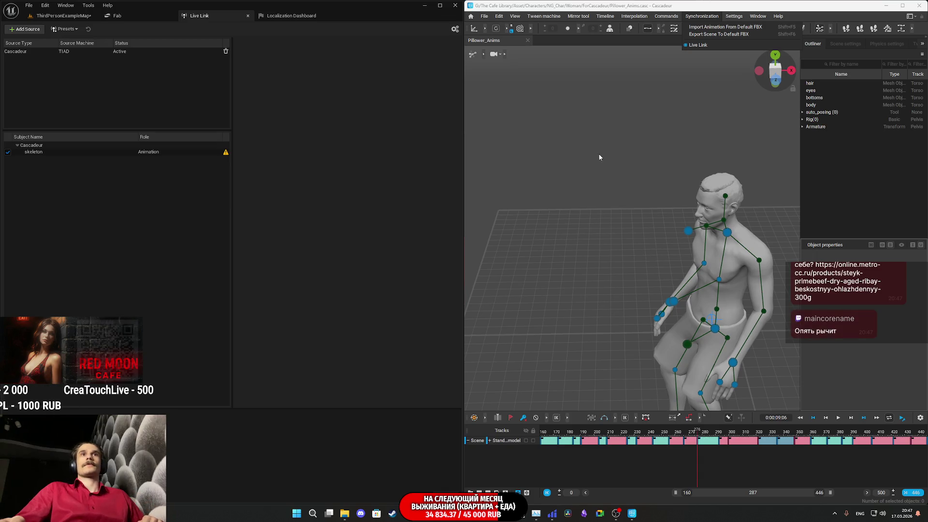
pyautogui.moveTo(620, 213)
pyautogui.mouseDown()
pyautogui.moveTo(625, 242)
pyautogui.moveTo(634, 239)
pyautogui.moveTo(626, 233)
pyautogui.mouseUp()
pyautogui.click(66, 16)
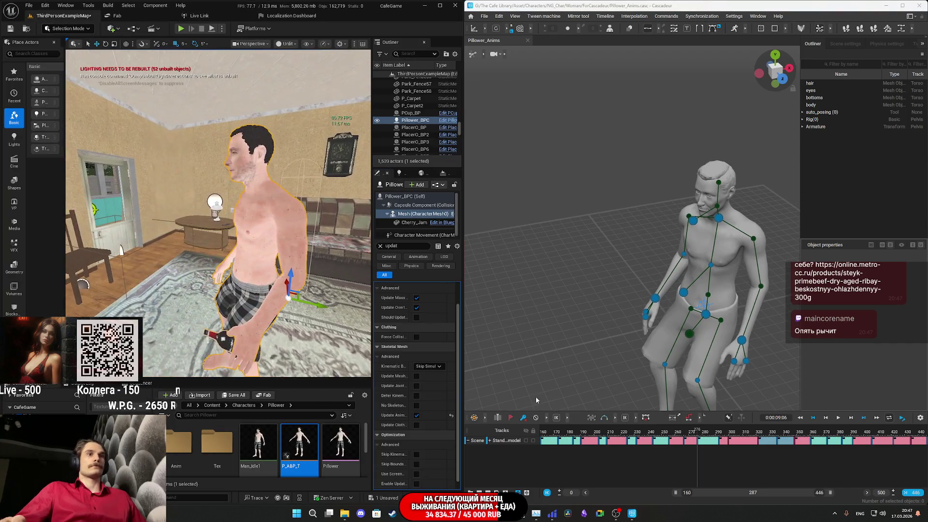
# Step: Set a pose key at frame 450 in Cascadeur and select all the character's controllers
pyautogui.moveTo(552, 434)
pyautogui.mouseDown()
pyautogui.moveTo(677, 426)
pyautogui.moveTo(740, 407)
pyautogui.moveTo(834, 405)
pyautogui.mouseUp()
pyautogui.moveTo(762, 494); pyautogui.dragTo(813, 489)
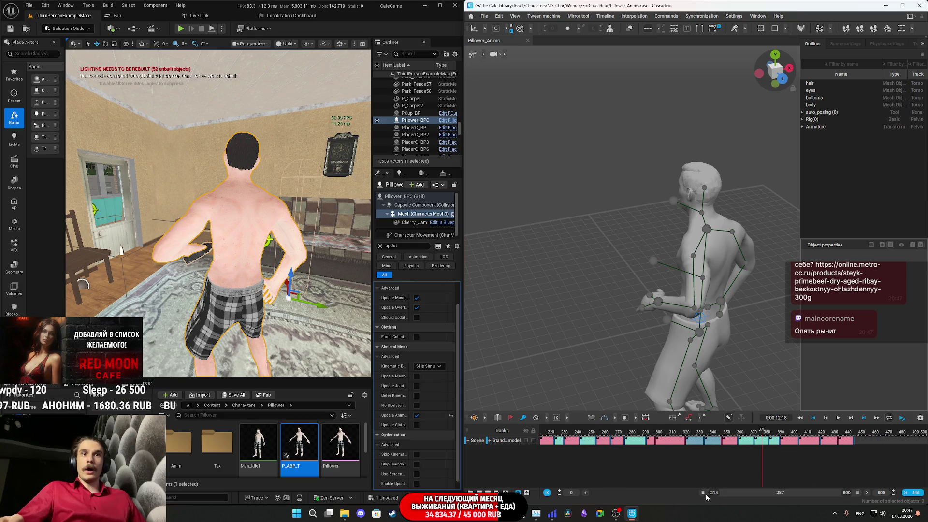
pyautogui.moveTo(703, 496); pyautogui.dragTo(822, 474)
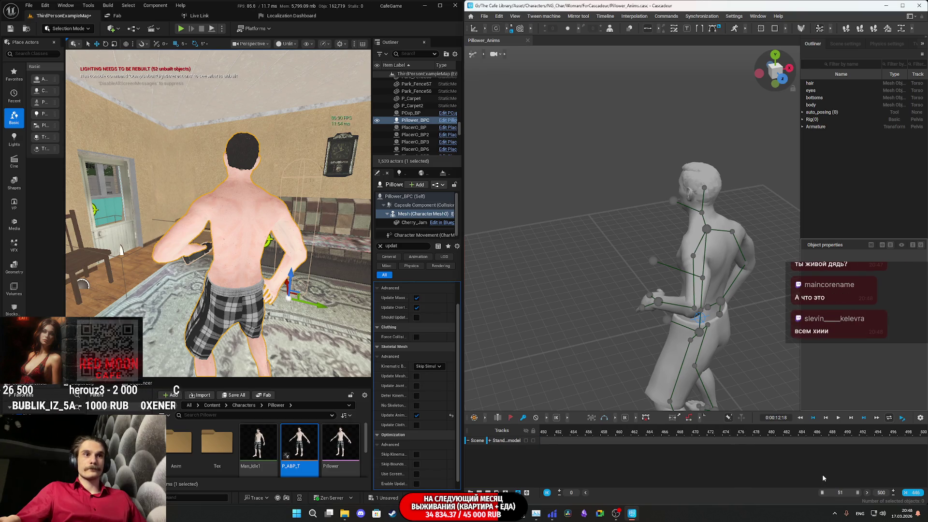
pyautogui.click(544, 442)
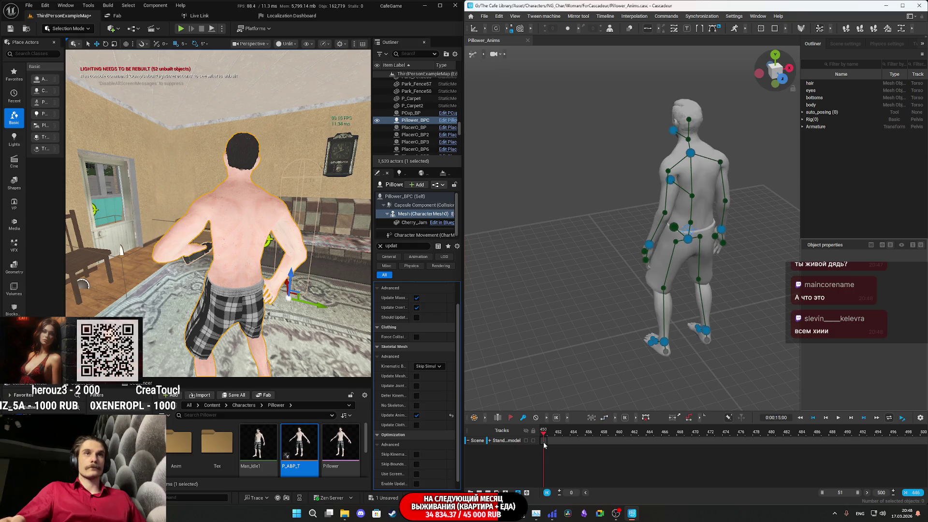
pyautogui.press('k')
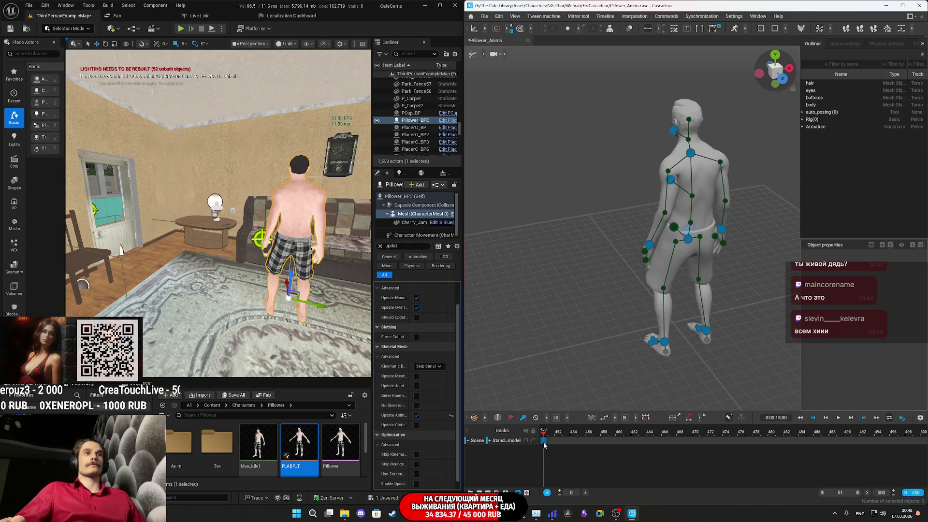
pyautogui.moveTo(122, 250); pyautogui.dragTo(246, 306)
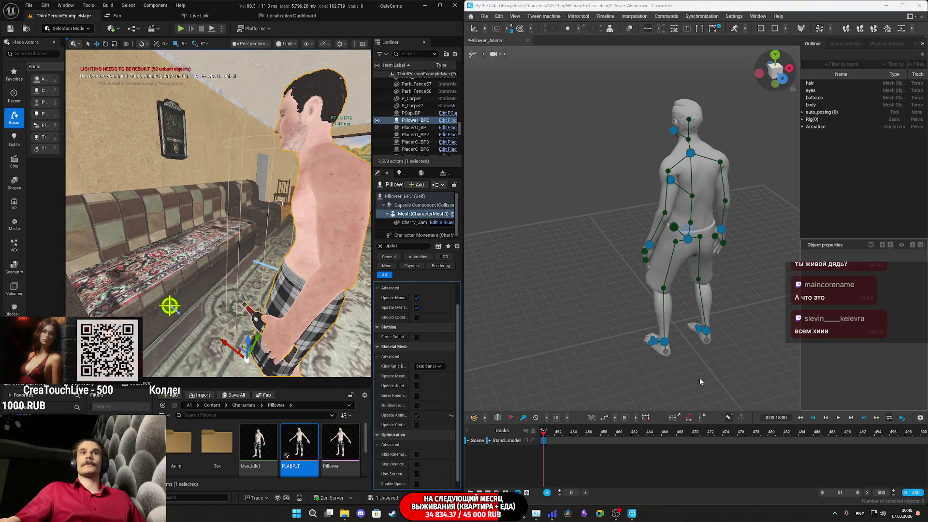
pyautogui.moveTo(668, 168)
pyautogui.mouseDown()
pyautogui.moveTo(610, 84)
pyautogui.moveTo(612, 92)
pyautogui.mouseUp()
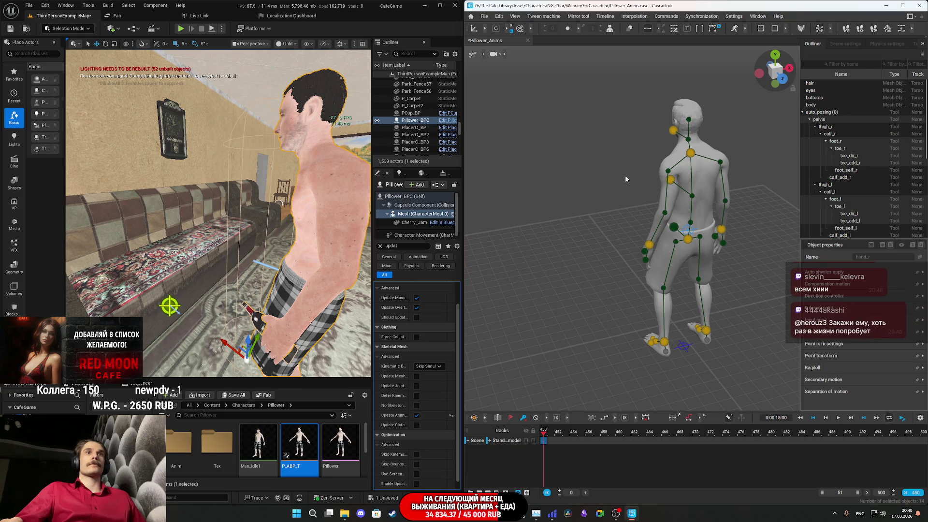
# Step: Rotate the whole character about 90° to face sideways
pyautogui.press('e')
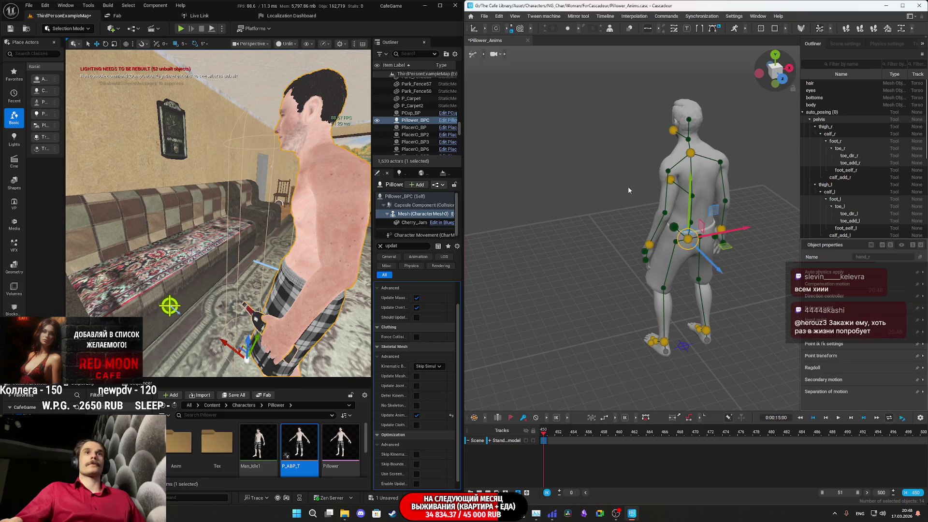
pyautogui.moveTo(694, 261)
pyautogui.mouseDown()
pyautogui.moveTo(456, 217)
pyautogui.moveTo(439, 163)
pyautogui.moveTo(573, 130)
pyautogui.moveTo(663, 135)
pyautogui.moveTo(701, 217)
pyautogui.moveTo(600, 360)
pyautogui.mouseUp()
pyautogui.scroll(5, 600, 360)
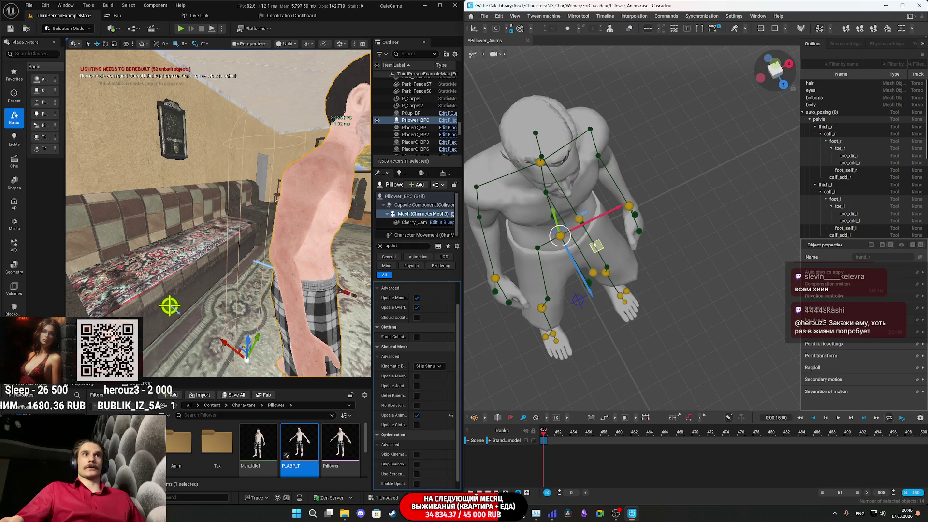
pyautogui.scroll(3, 576, 178)
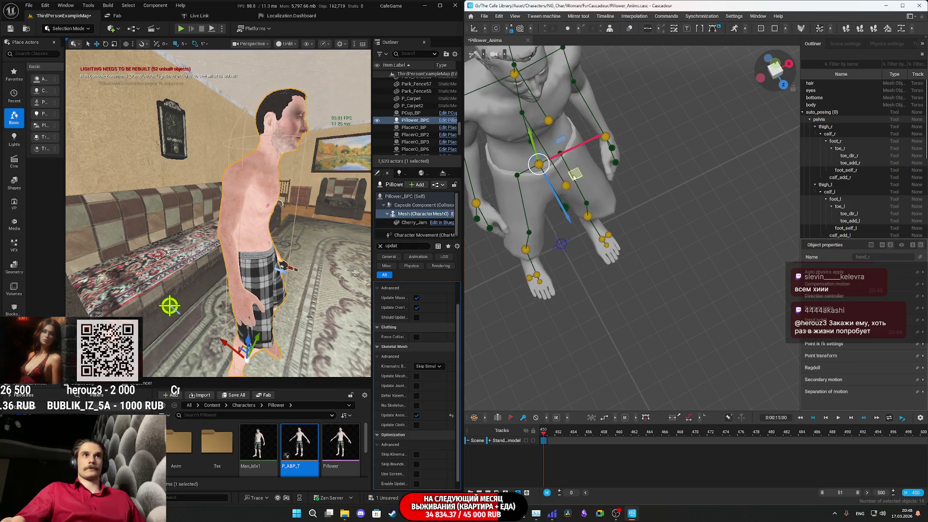
pyautogui.click(575, 178)
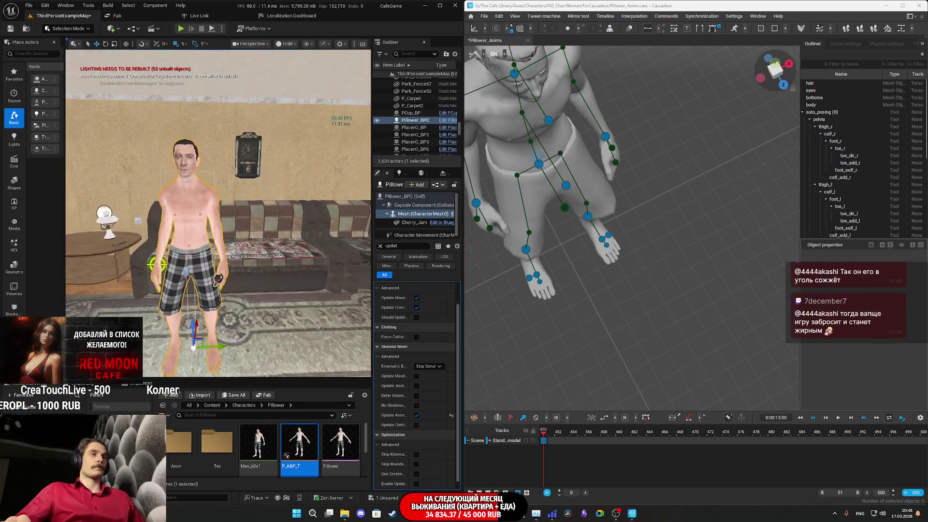
# Step: Pull the left hand controller in front of the chest, checking it from an angled view
pyautogui.moveTo(613, 294)
pyautogui.mouseDown()
pyautogui.moveTo(645, 279)
pyautogui.moveTo(640, 245)
pyautogui.moveTo(626, 253)
pyautogui.moveTo(634, 245)
pyautogui.moveTo(625, 235)
pyautogui.moveTo(649, 213)
pyautogui.moveTo(672, 309)
pyautogui.moveTo(702, 306)
pyautogui.moveTo(634, 292)
pyautogui.moveTo(605, 223)
pyautogui.mouseUp()
pyautogui.click(674, 316)
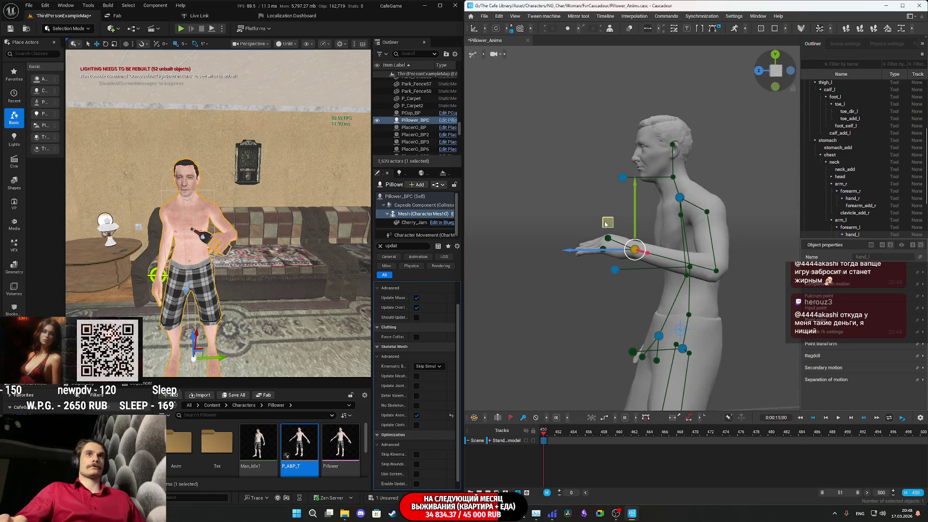
pyautogui.moveTo(669, 232)
pyautogui.mouseDown()
pyautogui.moveTo(628, 266)
pyautogui.moveTo(621, 291)
pyautogui.moveTo(650, 300)
pyautogui.moveTo(619, 292)
pyautogui.moveTo(672, 289)
pyautogui.mouseUp()
pyautogui.moveTo(660, 234)
pyautogui.mouseDown()
pyautogui.moveTo(611, 232)
pyautogui.moveTo(623, 236)
pyautogui.mouseUp()
pyautogui.scroll(3, 568, 296)
pyautogui.moveTo(568, 296)
pyautogui.mouseDown()
pyautogui.moveTo(706, 257)
pyautogui.moveTo(652, 292)
pyautogui.moveTo(662, 273)
pyautogui.moveTo(651, 310)
pyautogui.moveTo(630, 265)
pyautogui.moveTo(653, 270)
pyautogui.moveTo(624, 240)
pyautogui.moveTo(641, 241)
pyautogui.mouseUp()
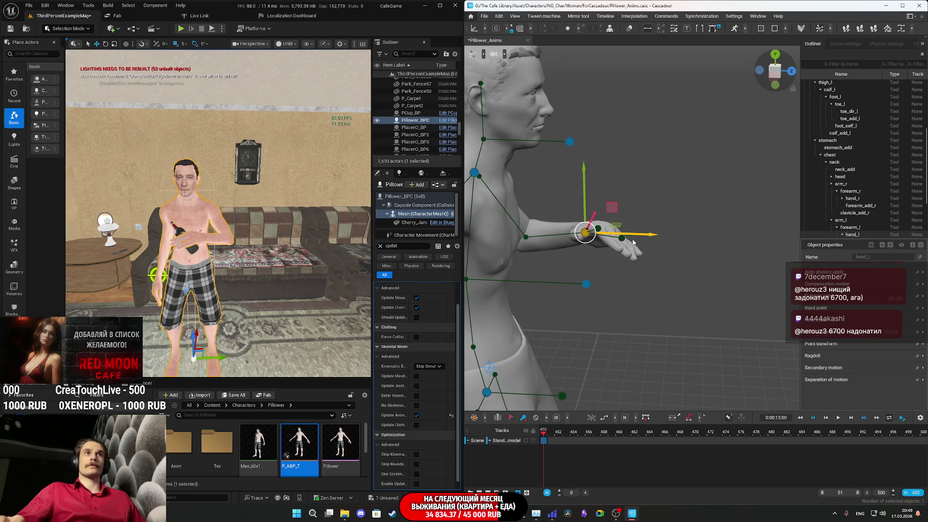
# Step: Switch to local axes and rotate the left hand so its fingers point up
pyautogui.click(496, 29)
pyautogui.press('e')
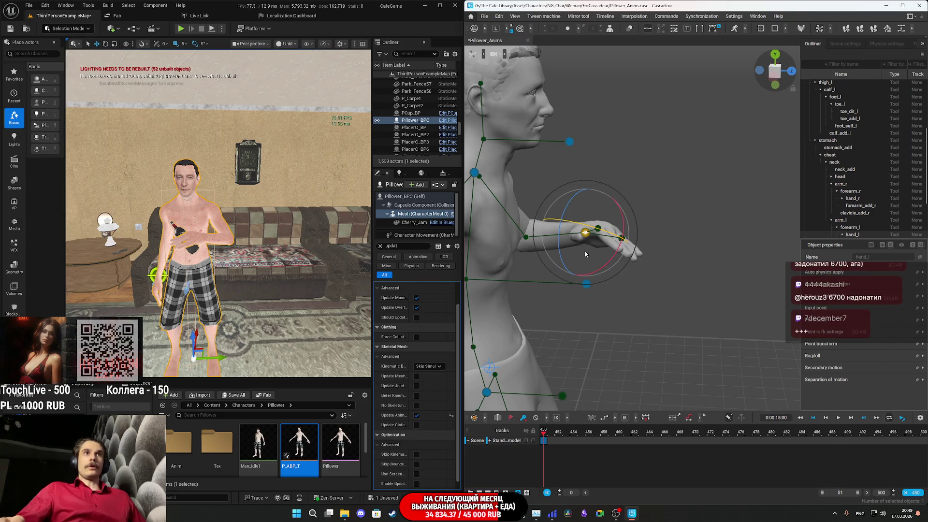
pyautogui.moveTo(561, 246)
pyautogui.mouseDown()
pyautogui.moveTo(575, 195)
pyautogui.moveTo(555, 233)
pyautogui.mouseUp()
pyautogui.moveTo(276, 253); pyautogui.dragTo(249, 208)
# Step: Twist and re-rotate hand_l so the bottle is held before the chest, then Alt+Tab to Twitch
pyautogui.click(585, 232)
pyautogui.moveTo(565, 213); pyautogui.dragTo(570, 214)
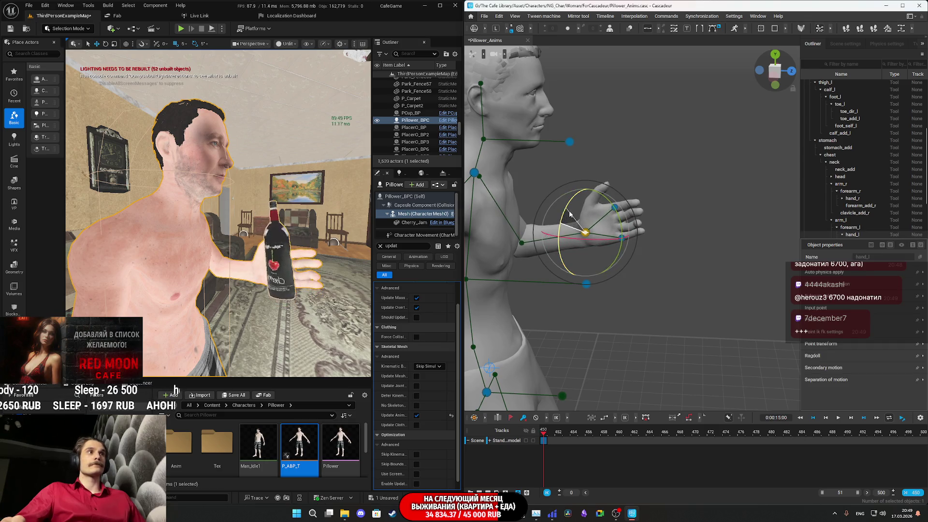
pyautogui.click(554, 265)
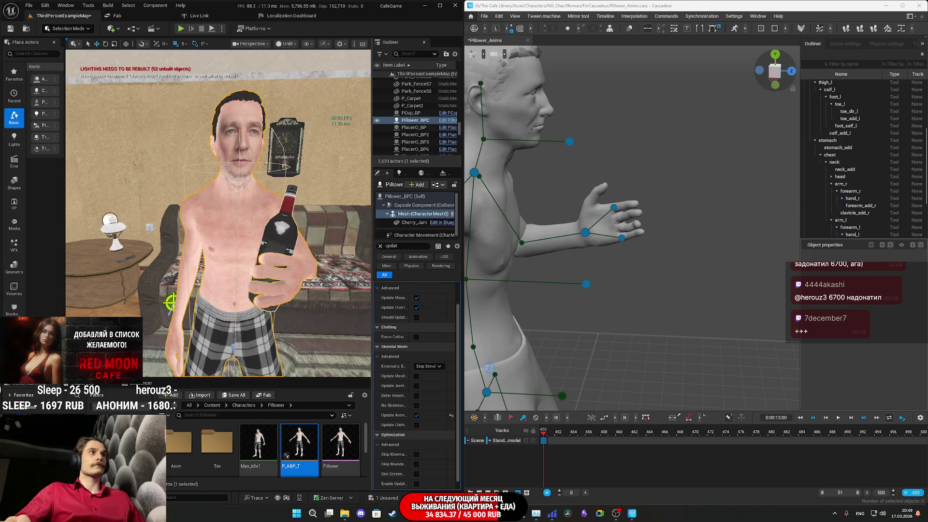
pyautogui.click(586, 234)
pyautogui.moveTo(614, 214); pyautogui.dragTo(563, 230)
pyautogui.moveTo(218, 218)
pyautogui.mouseDown()
pyautogui.moveTo(251, 217)
pyautogui.moveTo(271, 198)
pyautogui.moveTo(296, 287)
pyautogui.mouseUp()
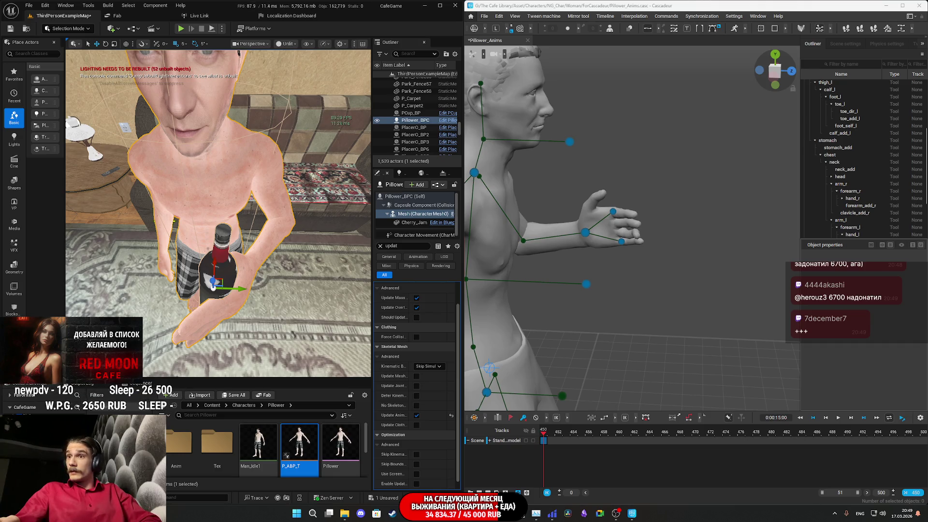
pyautogui.hotkey('alt', 'Tab')
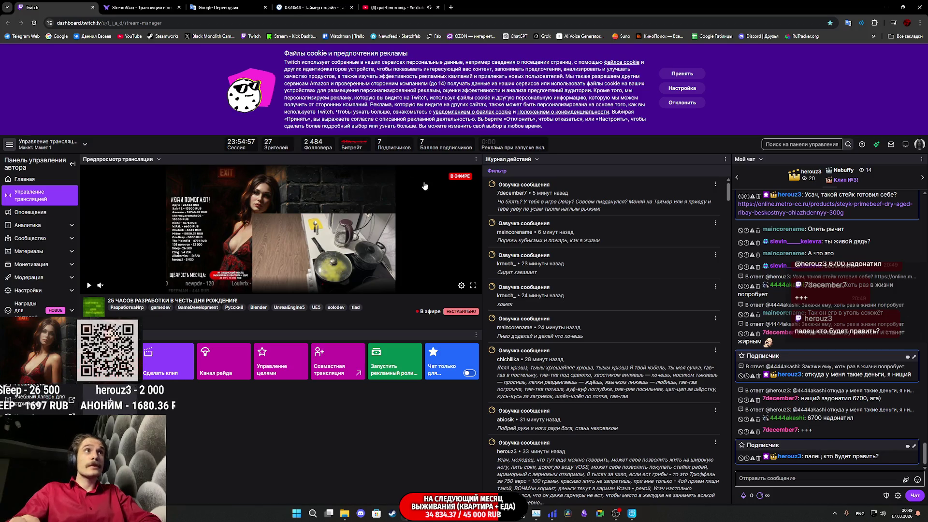
# Step: Open the online.metro-cc.ru chat link in a new tab to show the ribeye steak page
pyautogui.scroll(2, 825, 322)
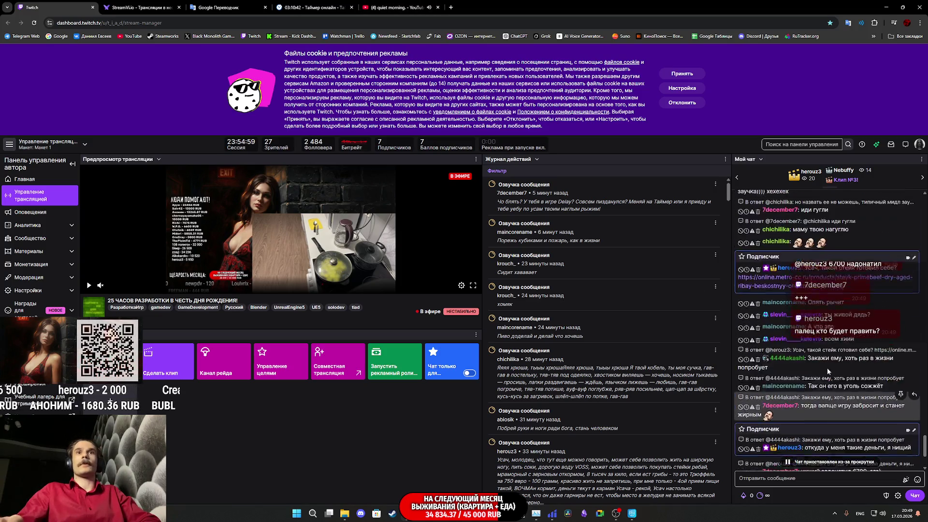
pyautogui.middleClick(823, 315)
pyautogui.click(151, 4)
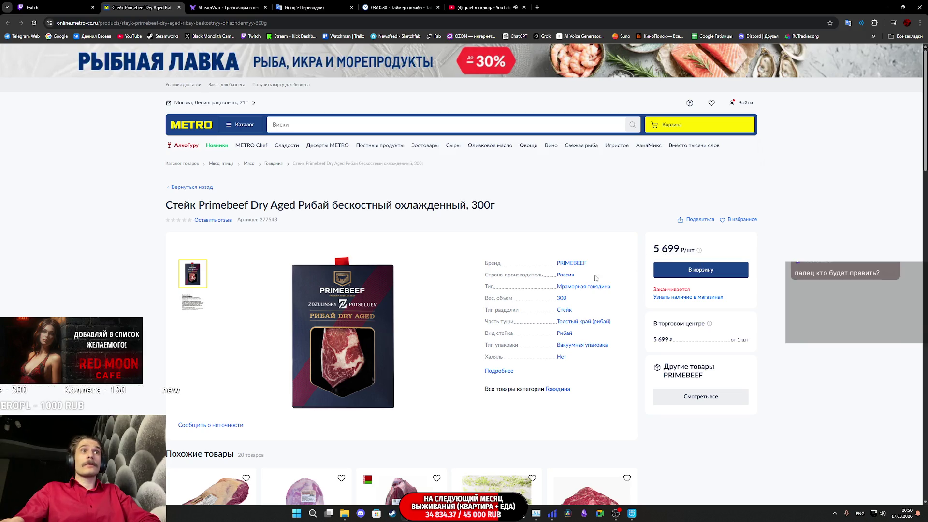
# Step: Open the Говядина beef category in a new tab, view it, and close it
pyautogui.middleClick(562, 304)
pyautogui.click(219, 6)
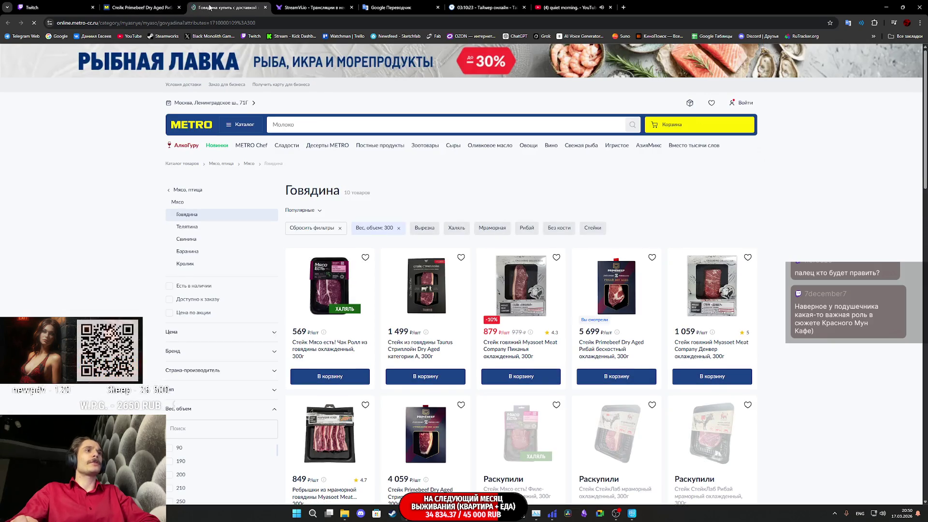
pyautogui.click(265, 7)
# Step: Scroll through the Primebeef ribeye product page, then close the Metro tab
pyautogui.scroll(-9, 406, 194)
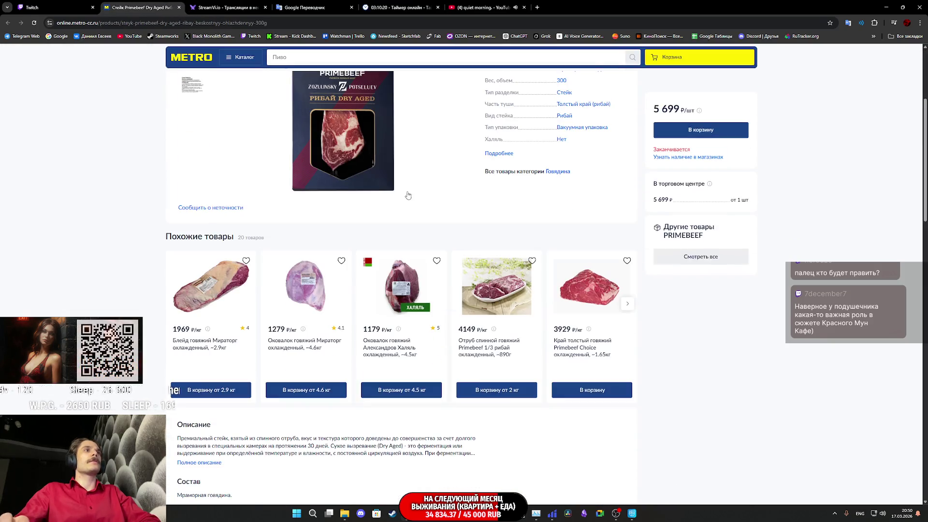
pyautogui.scroll(5, 425, 174)
pyautogui.scroll(3, 426, 170)
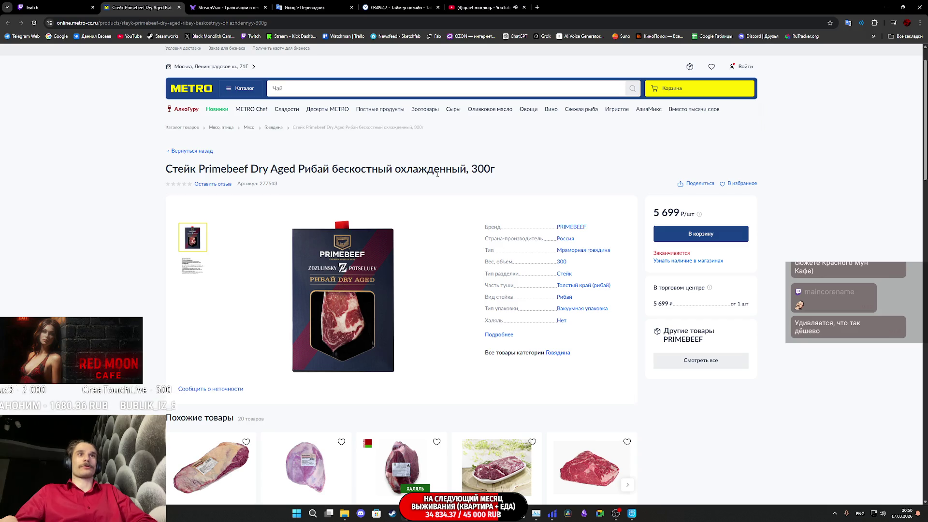
pyautogui.scroll(-8, 437, 174)
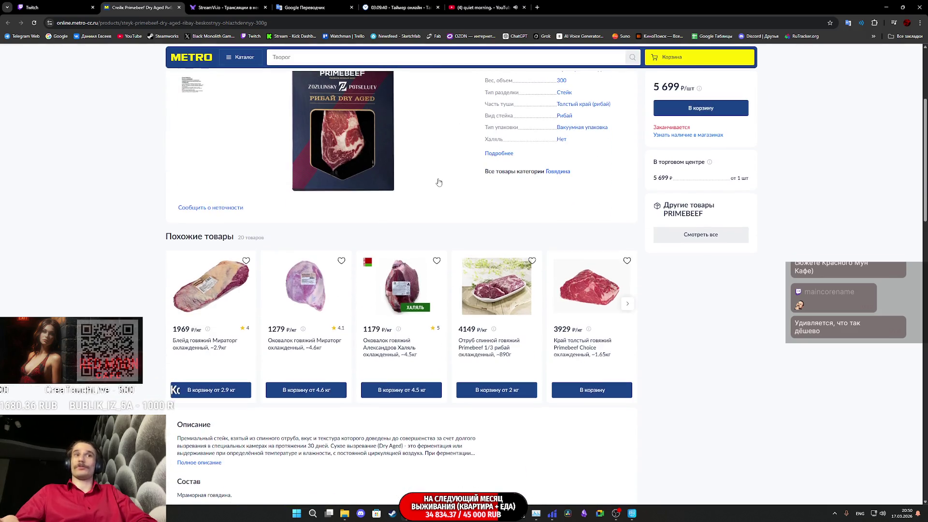
pyautogui.scroll(-5, 439, 182)
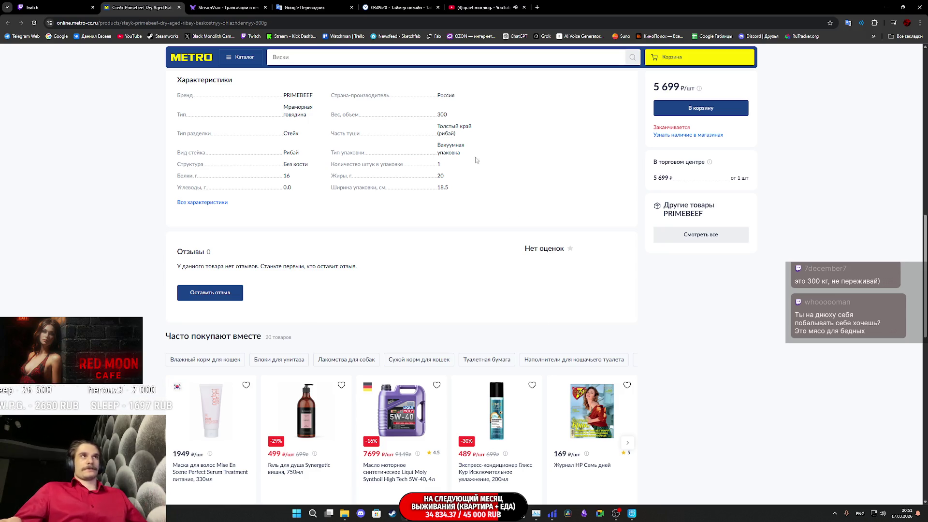
pyautogui.middleClick(135, 8)
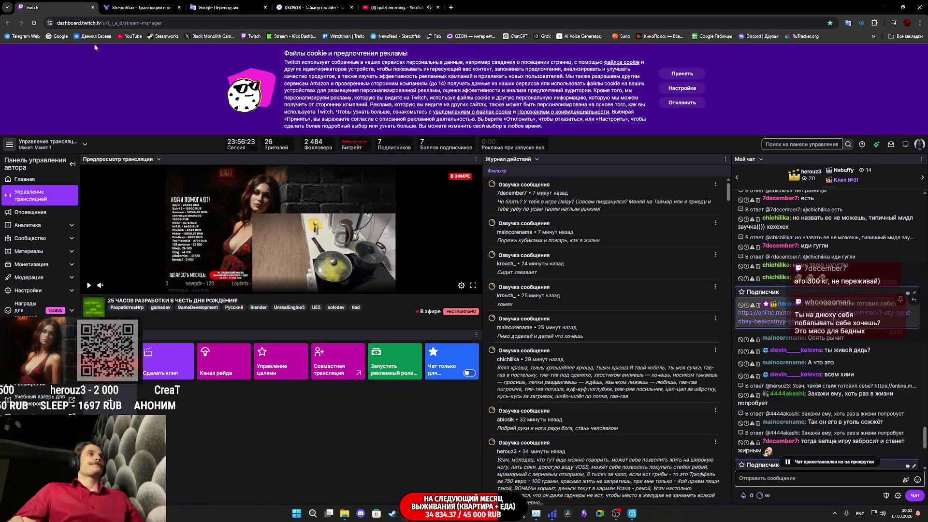
# Step: Open the fruity-style.com chat link to the 12 510 ₽ Черный трюфель 100 гр page
pyautogui.scroll(-4, 836, 379)
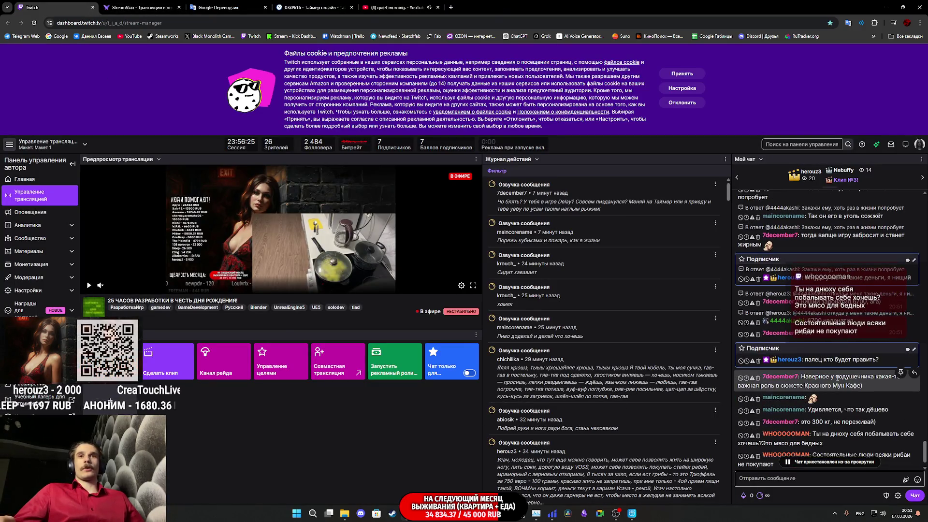
pyautogui.scroll(-1, 860, 382)
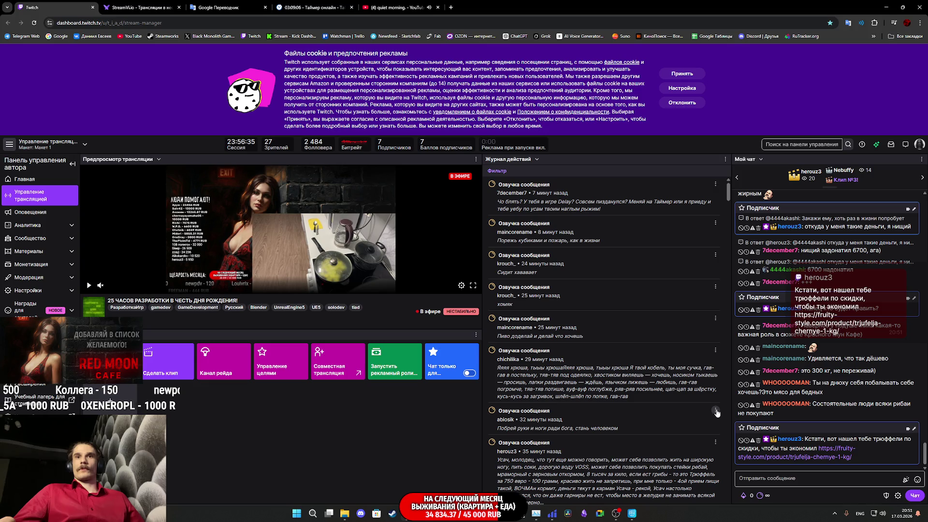
pyautogui.middleClick(826, 450)
pyautogui.click(145, 8)
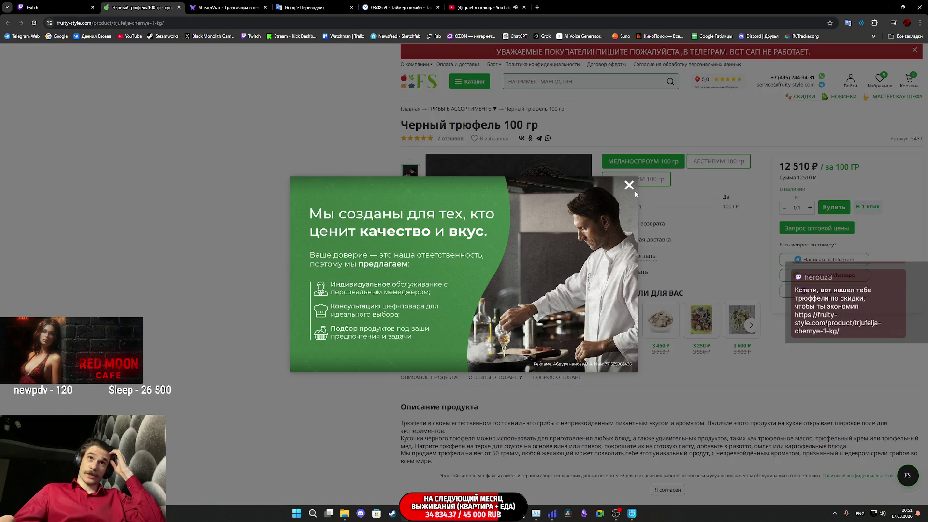
# Step: Dismiss the promo popup, view the whole-truffle photo, and scroll through the reviews
pyautogui.click(630, 189)
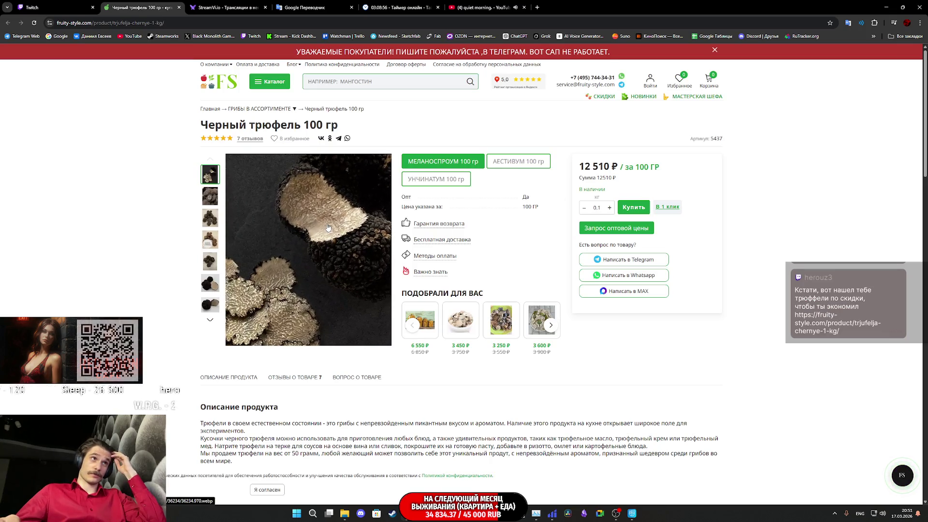
pyautogui.click(211, 217)
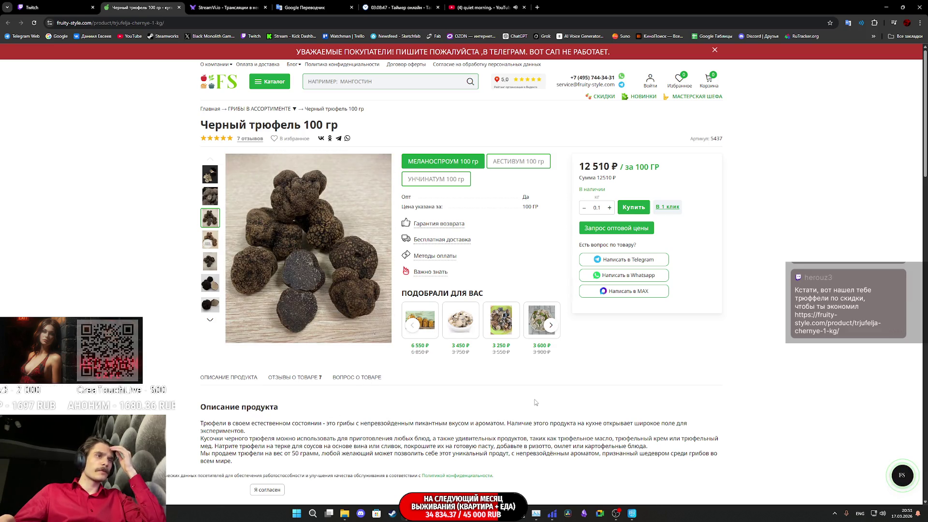
pyautogui.scroll(-5, 536, 401)
pyautogui.scroll(-3, 535, 386)
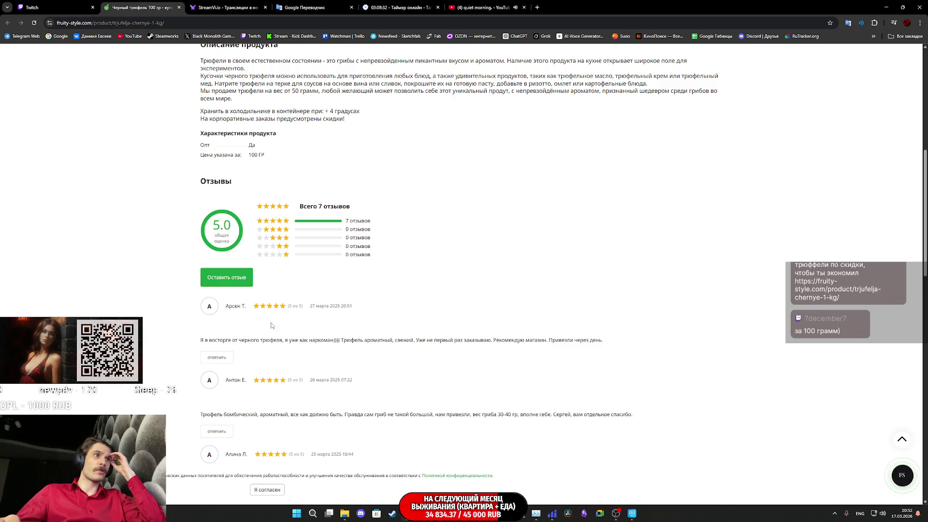
pyautogui.scroll(8, 480, 334)
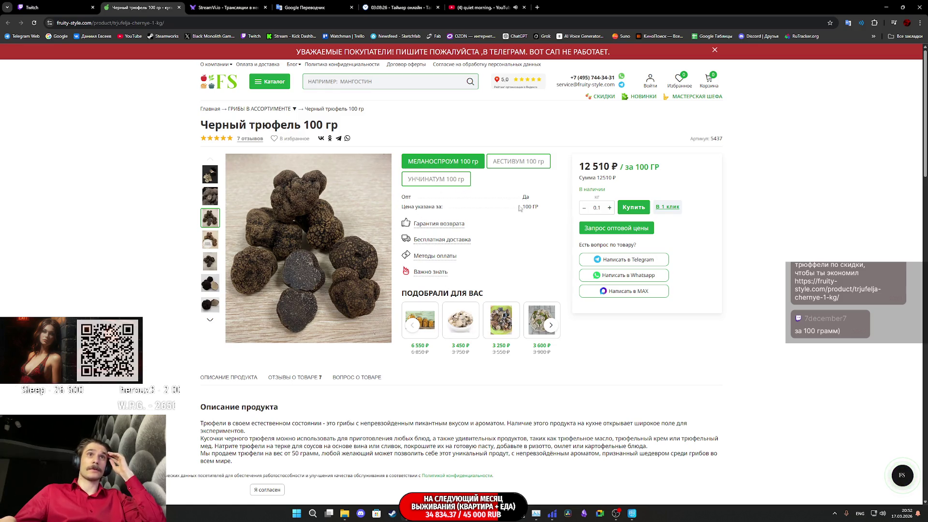
# Step: Raise the truffle quantity to 1 kg (125100 ₽), then close the store tab
pyautogui.click(610, 209)
pyautogui.click(610, 209)
pyautogui.click(610, 209)
pyautogui.click(609, 209)
pyautogui.click(609, 209)
pyautogui.click(610, 208)
pyautogui.click(610, 209)
pyautogui.click(610, 209)
pyautogui.click(610, 209)
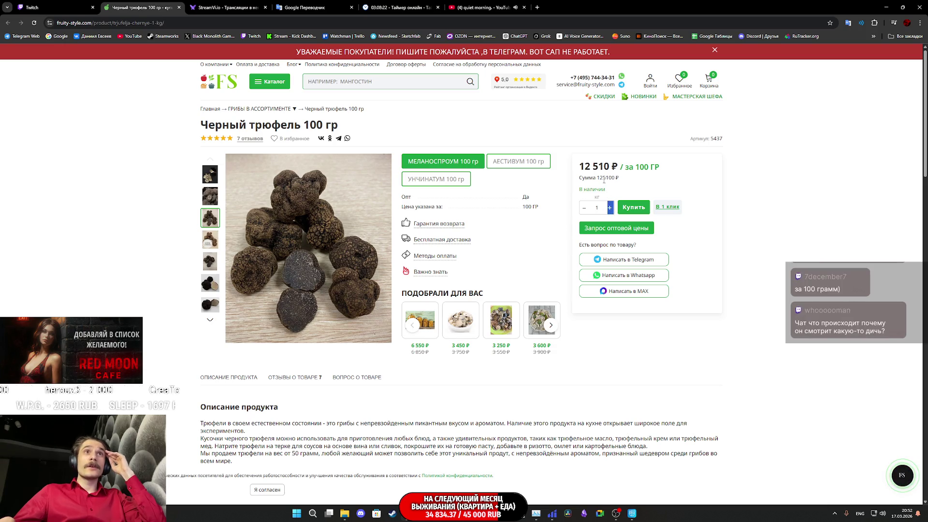
pyautogui.scroll(-1, 613, 186)
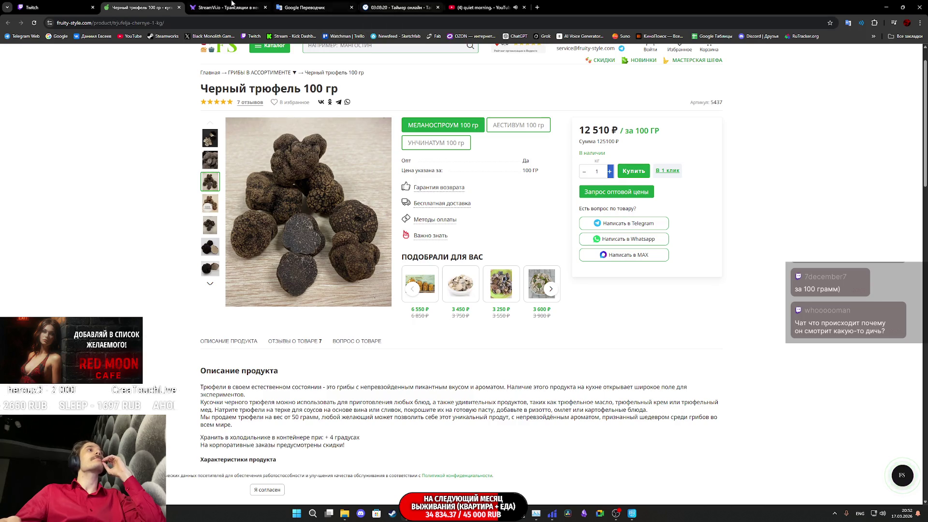
pyautogui.middleClick(118, 3)
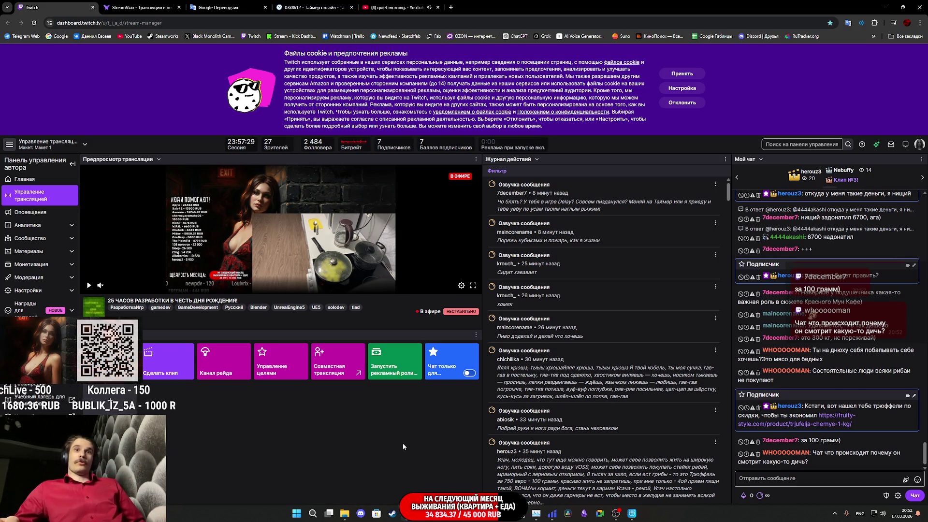
# Step: In Pillower_BPC, select the Cherry_Jam bottle and set its Location Y to -6.0
pyautogui.moveTo(627, 517)
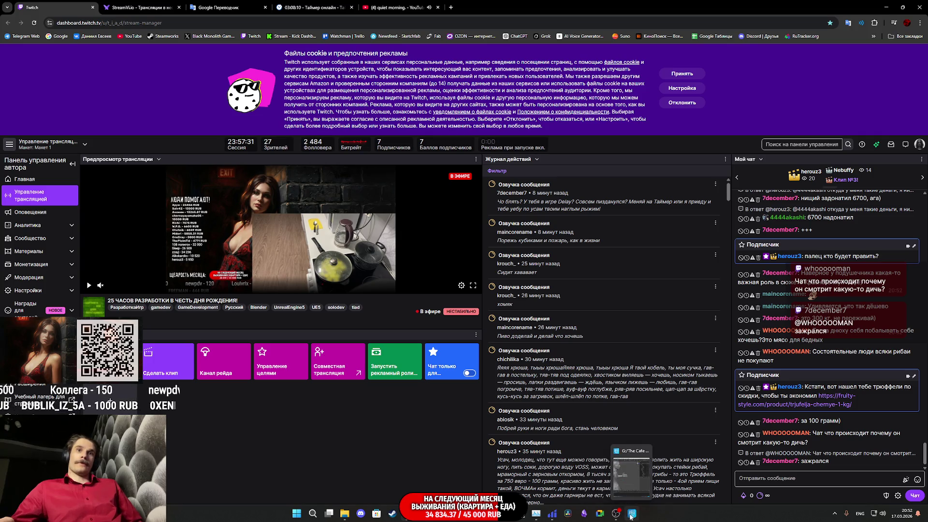
pyautogui.click(551, 516)
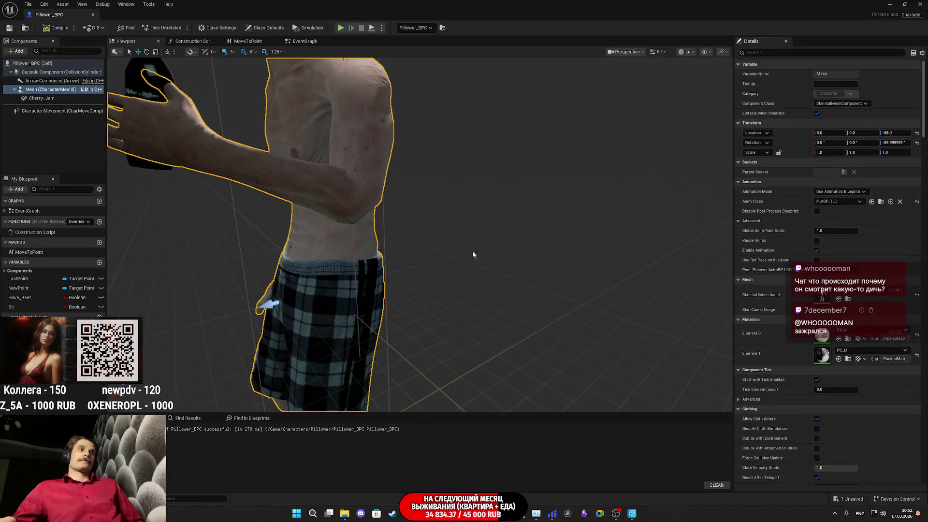
pyautogui.moveTo(473, 255)
pyautogui.mouseDown()
pyautogui.moveTo(351, 247)
pyautogui.moveTo(353, 299)
pyautogui.mouseUp()
pyautogui.click(352, 247)
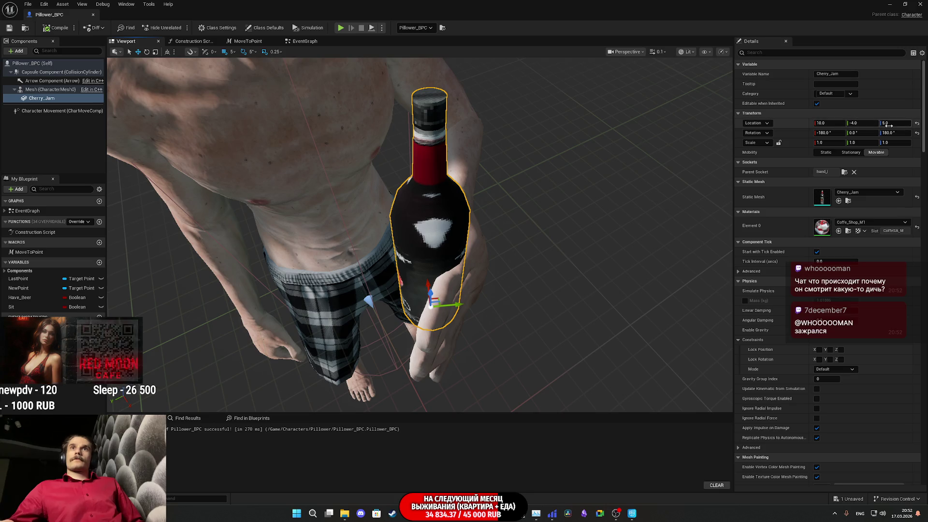
pyautogui.click(862, 123)
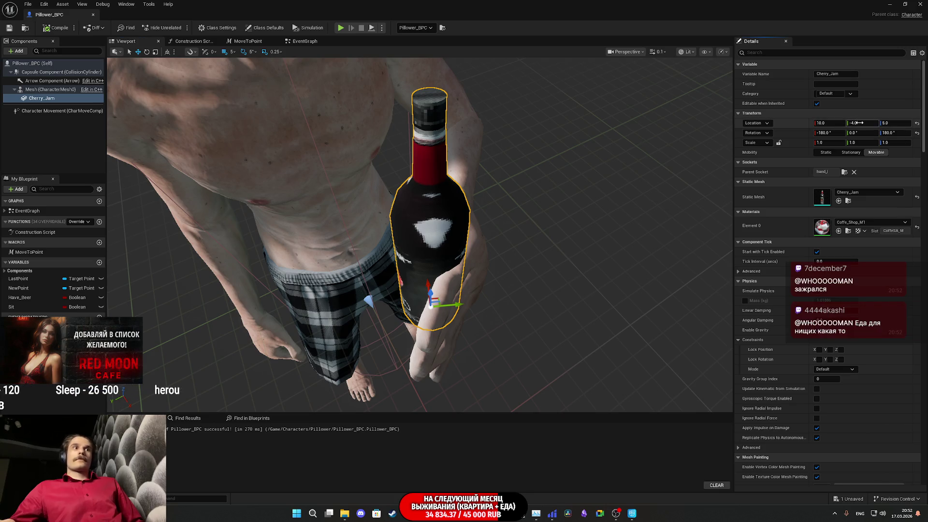
pyautogui.write('3')
pyautogui.press('Return')
pyautogui.moveTo(862, 123); pyautogui.dragTo(826, 123)
# Step: Check the bottle from the side, save Pillower_BPC, and return to Cascadeur
pyautogui.moveTo(593, 189)
pyautogui.mouseDown()
pyautogui.moveTo(556, 176)
pyautogui.moveTo(517, 195)
pyautogui.moveTo(508, 174)
pyautogui.moveTo(498, 193)
pyautogui.moveTo(488, 184)
pyautogui.moveTo(479, 193)
pyautogui.mouseUp()
pyautogui.moveTo(400, 185); pyautogui.dragTo(400, 185)
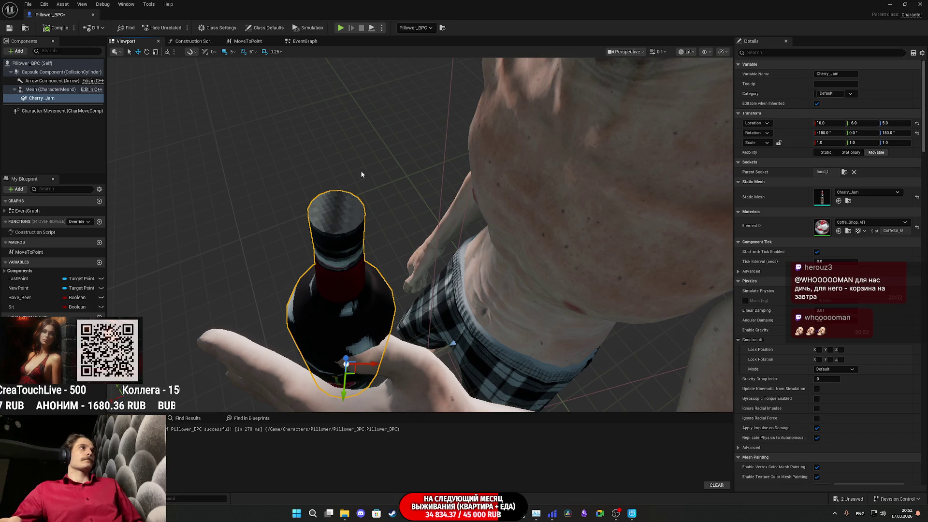
pyautogui.click(8, 29)
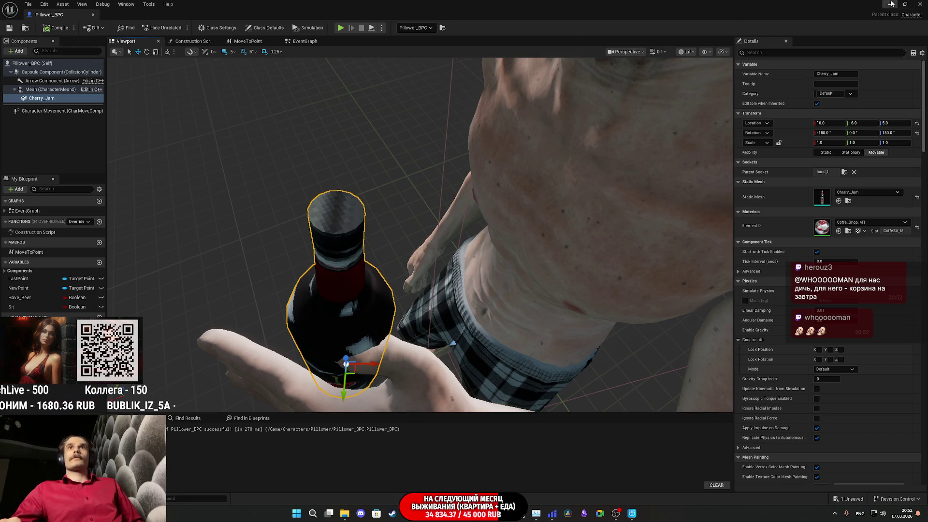
pyautogui.click(893, 4)
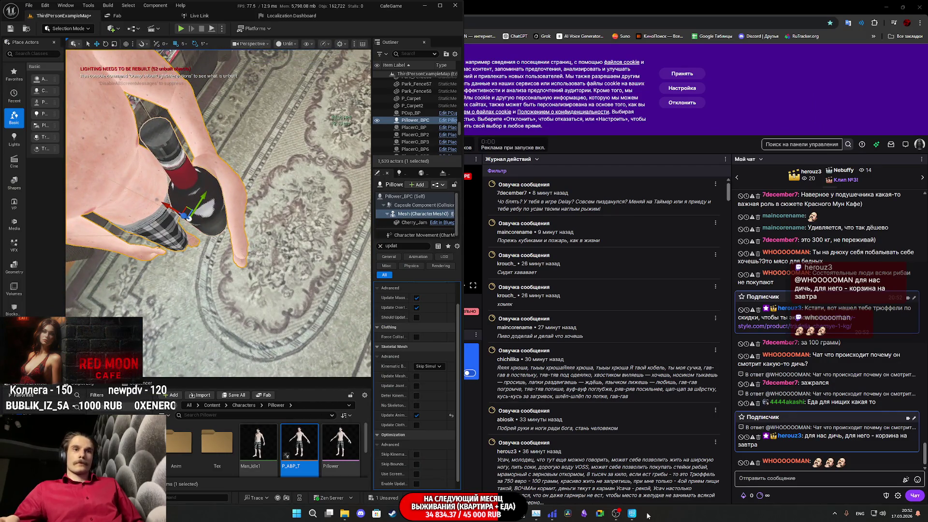
pyautogui.click(632, 513)
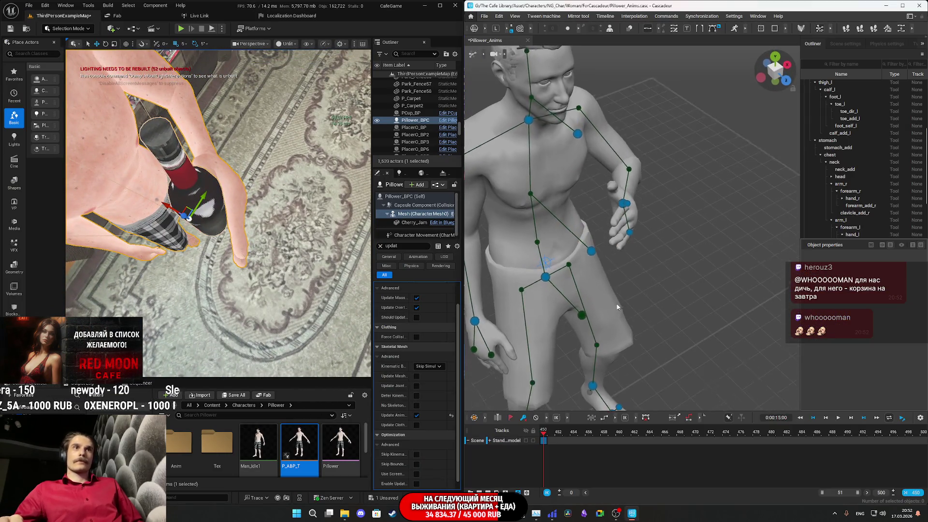
# Step: Zoom onto the left hand's finger controls and select the ring fingertip joint
pyautogui.scroll(5, 616, 305)
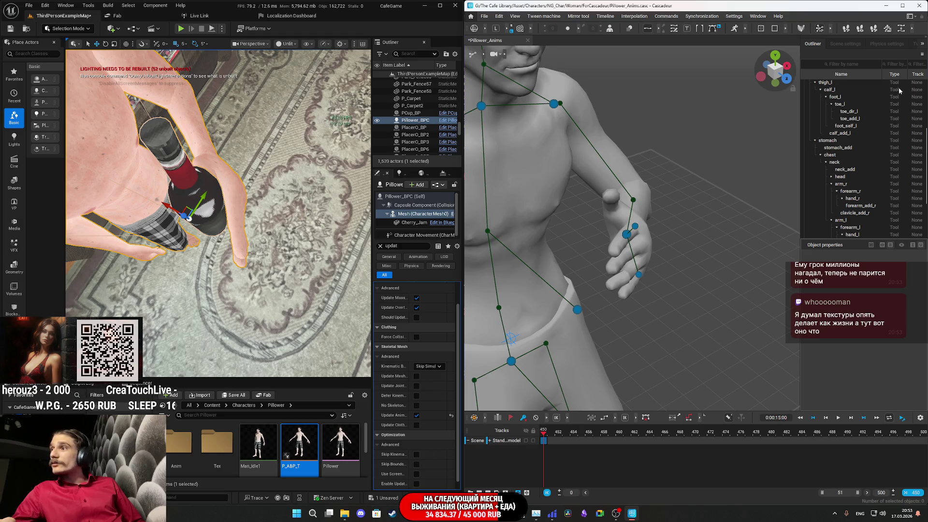
pyautogui.click(831, 29)
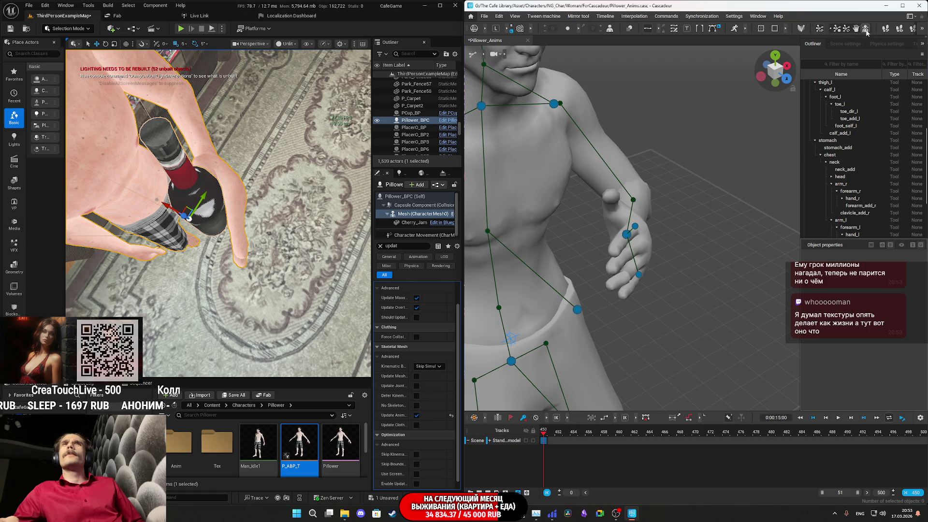
pyautogui.click(856, 28)
pyautogui.scroll(3, 705, 237)
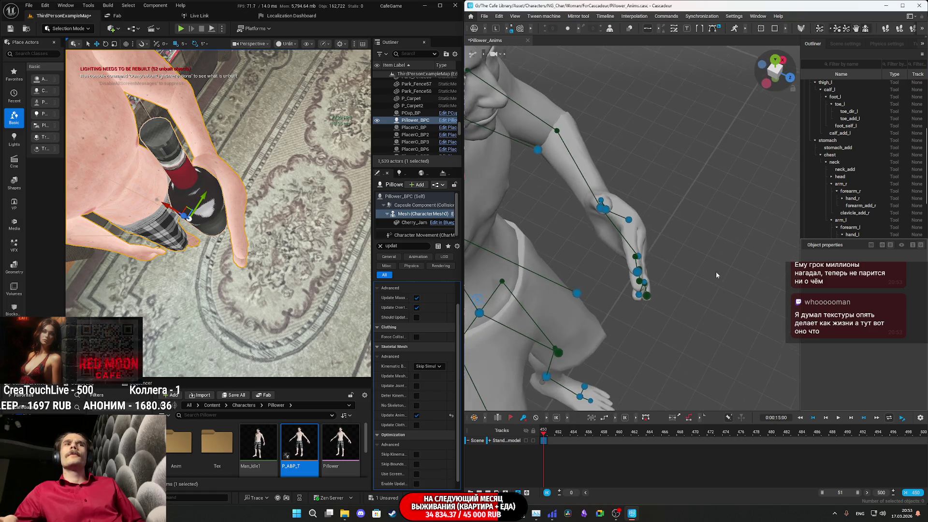
pyautogui.scroll(5, 698, 279)
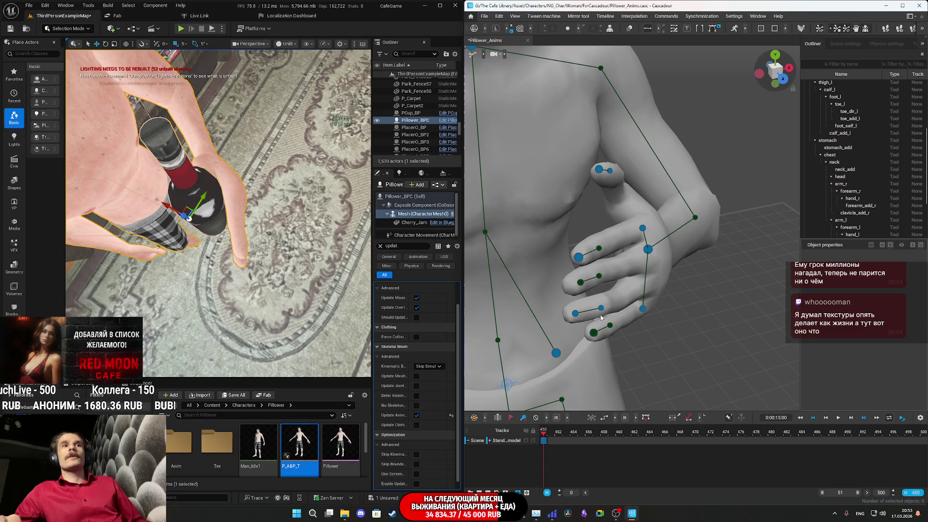
pyautogui.click(601, 310)
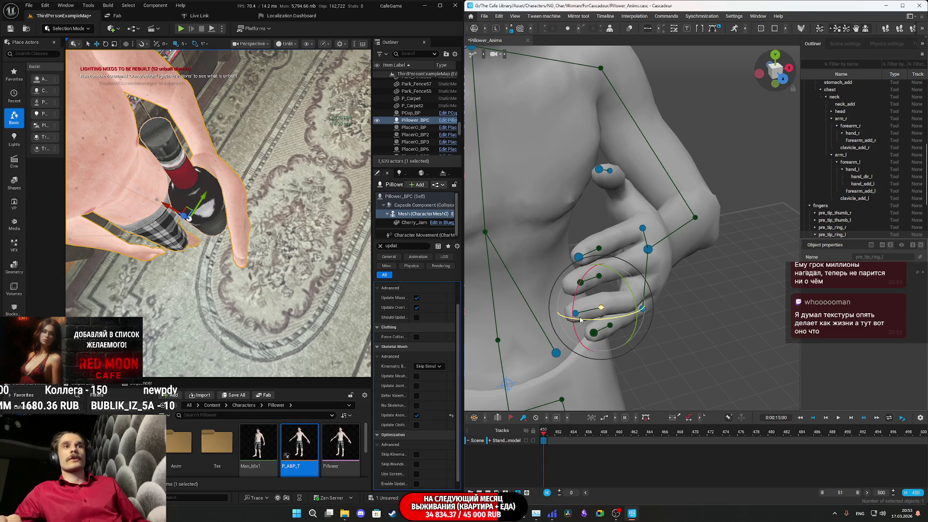
pyautogui.click(731, 347)
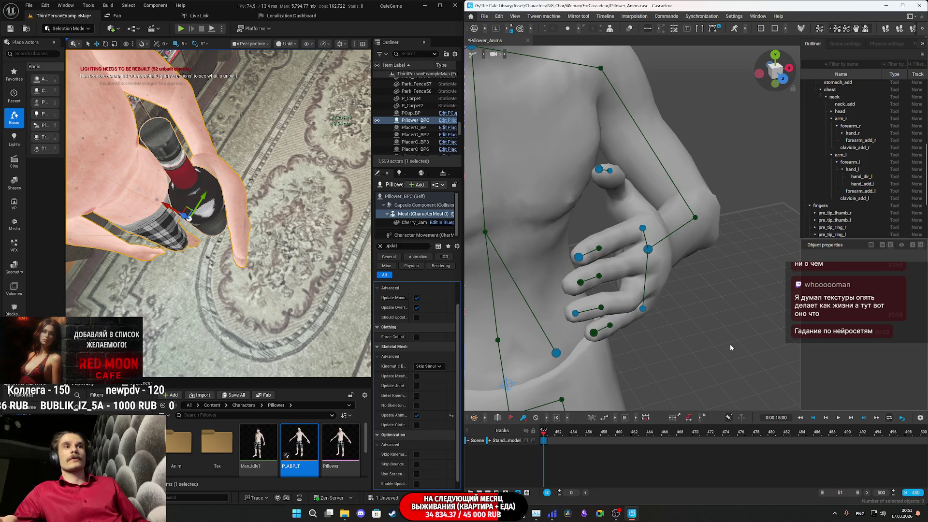
pyautogui.click(575, 317)
pyautogui.moveTo(654, 332)
pyautogui.mouseDown()
pyautogui.moveTo(672, 325)
pyautogui.moveTo(625, 330)
pyautogui.mouseUp()
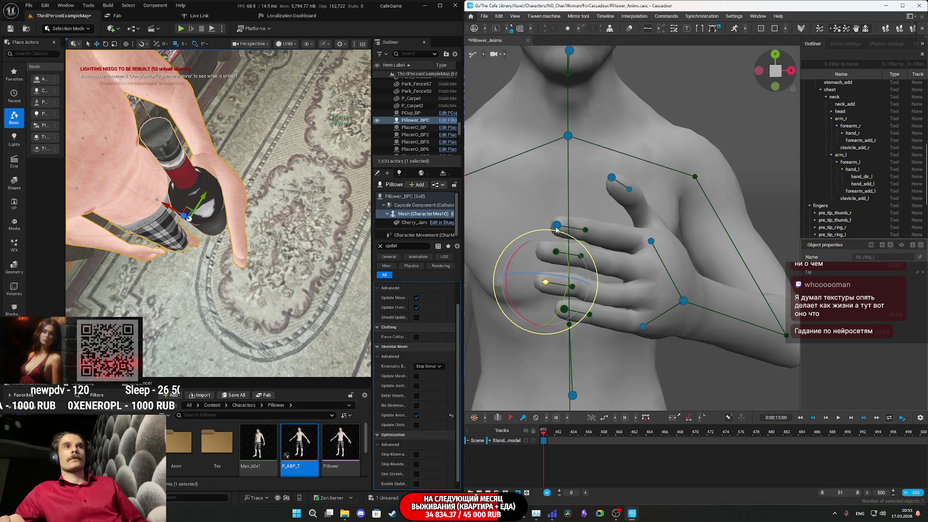
# Step: Orbit to a side view of the hand and select the thumb-tip joint
pyautogui.click(630, 190)
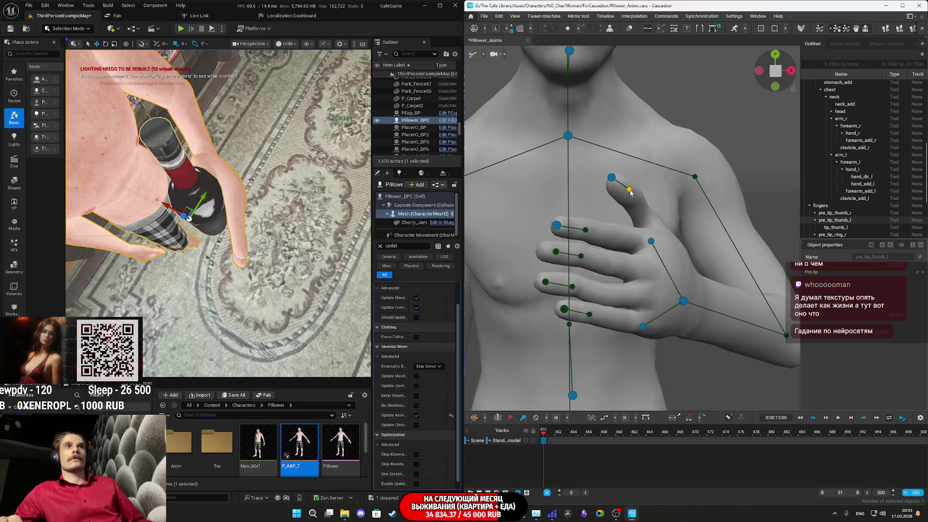
pyautogui.click(708, 252)
pyautogui.scroll(-3, 708, 251)
pyautogui.moveTo(708, 251)
pyautogui.mouseDown()
pyautogui.moveTo(741, 289)
pyautogui.moveTo(633, 247)
pyautogui.mouseUp()
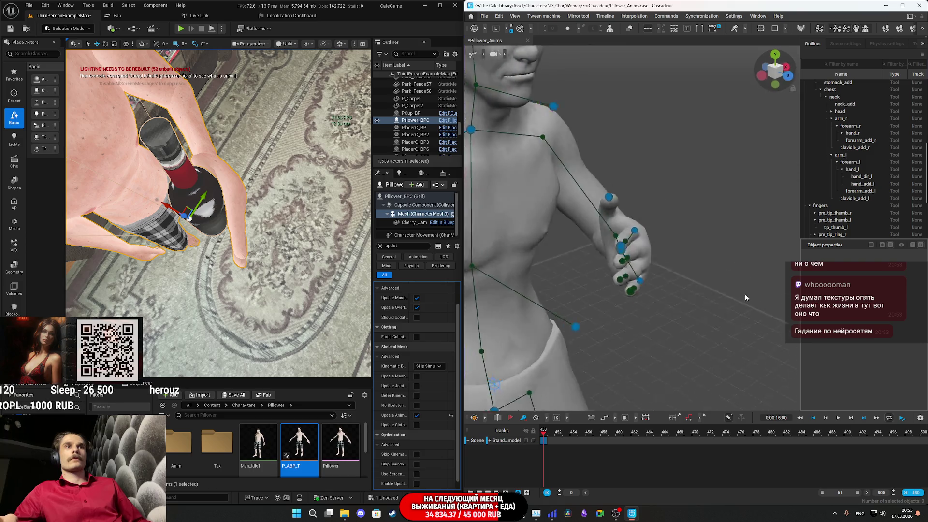
pyautogui.moveTo(236, 228); pyautogui.dragTo(218, 207)
pyautogui.click(608, 208)
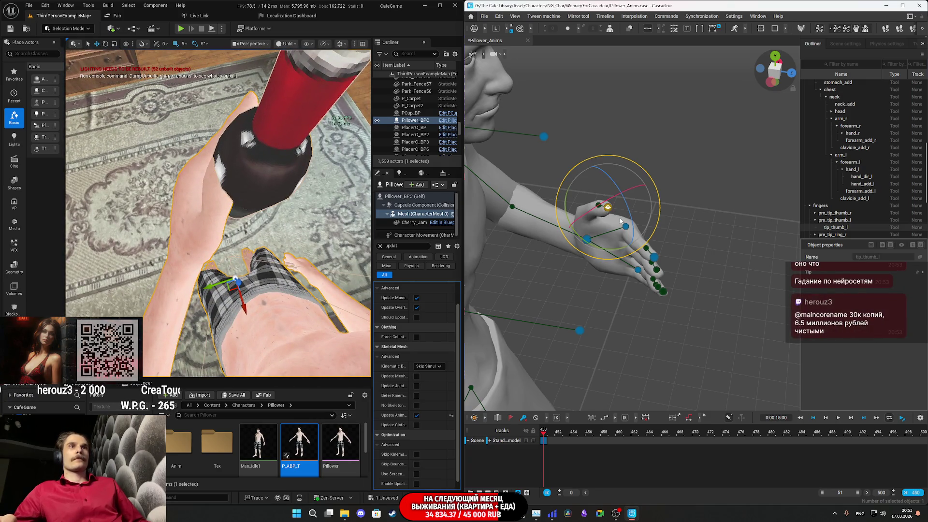
# Step: Bend tip_thumb_l inward and then further down, checking it from a side view
pyautogui.moveTo(651, 219); pyautogui.dragTo(641, 270)
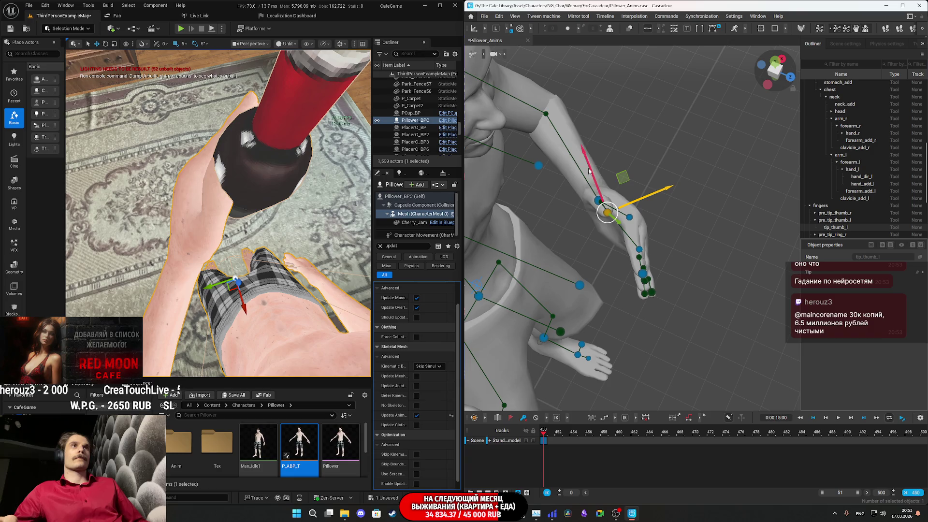
pyautogui.moveTo(606, 215); pyautogui.dragTo(556, 225)
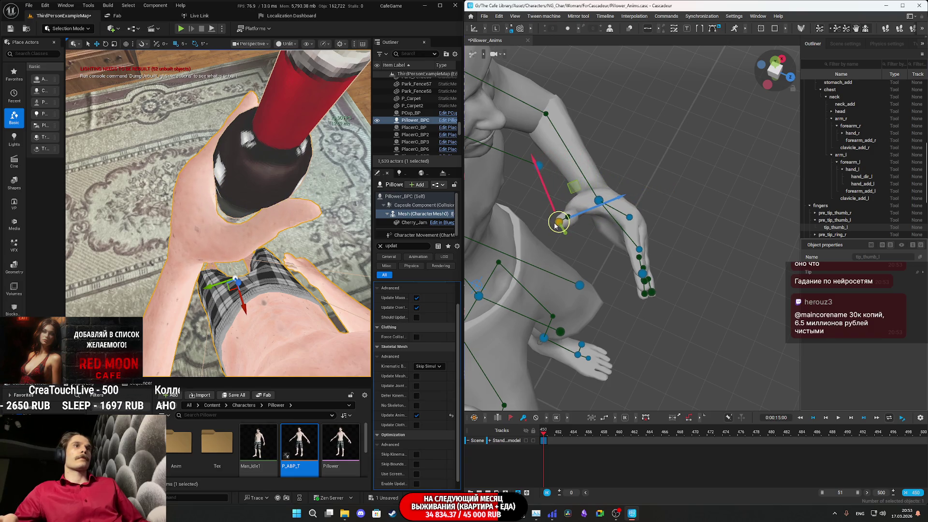
pyautogui.moveTo(611, 257)
pyautogui.mouseDown()
pyautogui.moveTo(644, 134)
pyautogui.moveTo(662, 123)
pyautogui.mouseUp()
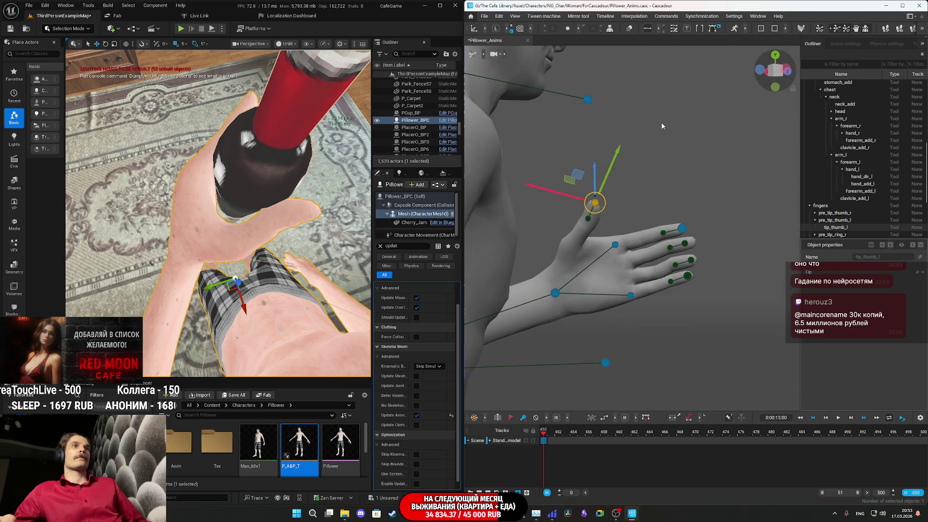
pyautogui.moveTo(618, 153)
pyautogui.mouseDown()
pyautogui.moveTo(608, 227)
pyautogui.moveTo(559, 298)
pyautogui.moveTo(611, 196)
pyautogui.moveTo(603, 207)
pyautogui.moveTo(622, 221)
pyautogui.moveTo(607, 208)
pyautogui.mouseUp()
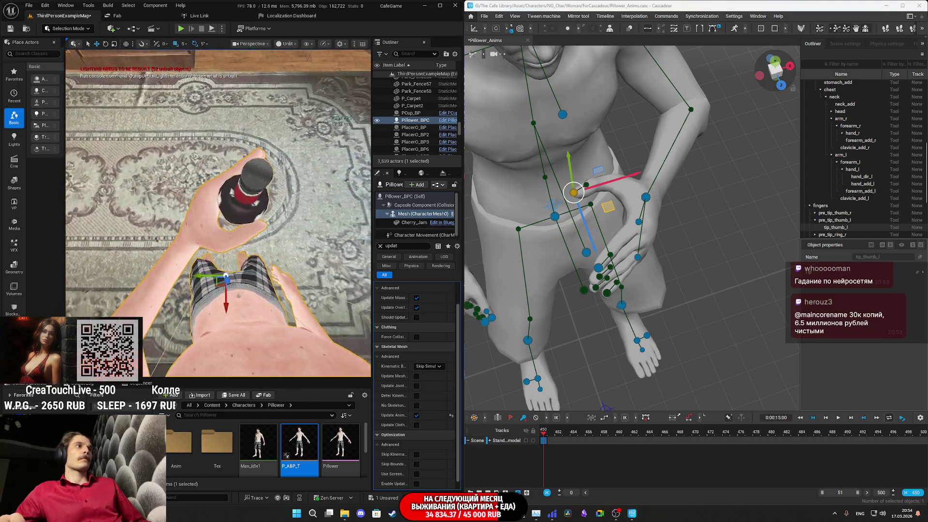
# Step: Select tip_index_l and curl the index finger down along Y
pyautogui.moveTo(662, 294)
pyautogui.mouseDown()
pyautogui.moveTo(686, 271)
pyautogui.moveTo(630, 261)
pyautogui.moveTo(672, 312)
pyautogui.moveTo(705, 322)
pyautogui.mouseUp()
pyautogui.click(628, 260)
pyautogui.moveTo(636, 303); pyautogui.dragTo(577, 274)
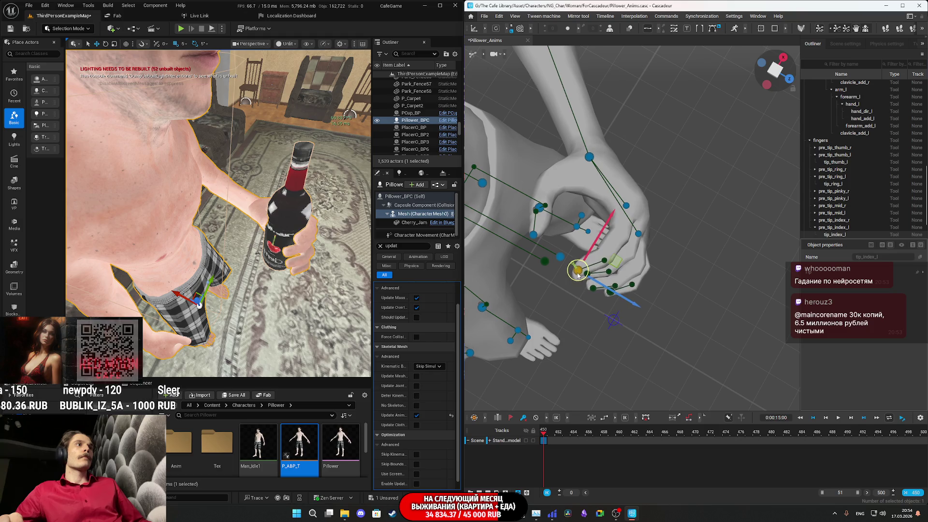
pyautogui.press('Escape')
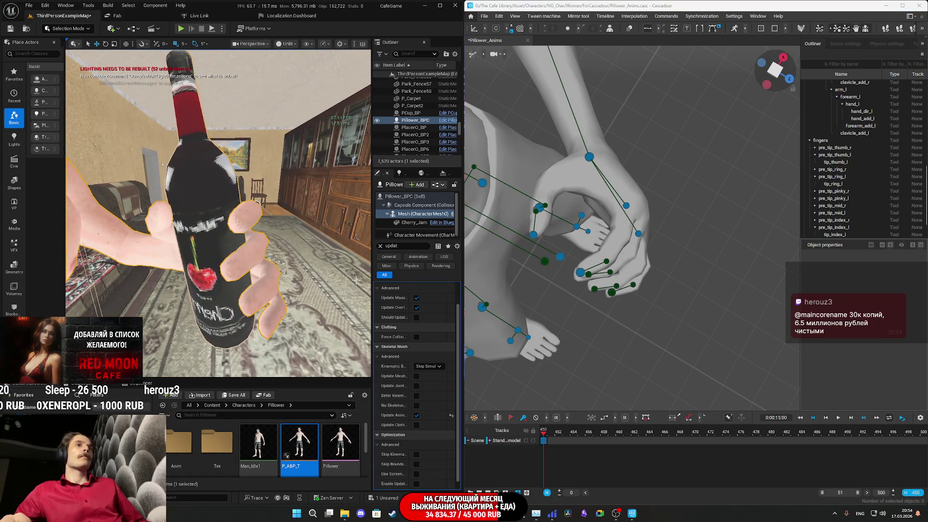
# Step: Curl the index finger further down, then select tip_mid_l and tip_pinky_l
pyautogui.click(563, 220)
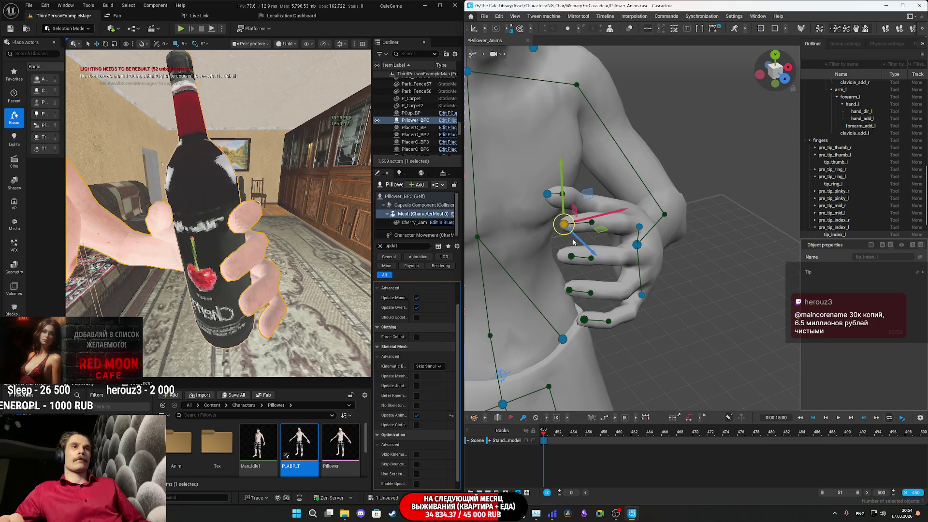
pyautogui.moveTo(564, 172)
pyautogui.mouseDown()
pyautogui.moveTo(567, 184)
pyautogui.moveTo(695, 286)
pyautogui.moveTo(708, 312)
pyautogui.moveTo(739, 328)
pyautogui.moveTo(786, 267)
pyautogui.moveTo(698, 237)
pyautogui.moveTo(681, 241)
pyautogui.moveTo(669, 249)
pyautogui.moveTo(691, 317)
pyautogui.moveTo(672, 318)
pyautogui.moveTo(690, 279)
pyautogui.moveTo(665, 242)
pyautogui.moveTo(628, 314)
pyautogui.mouseUp()
pyautogui.click(573, 261)
pyautogui.click(585, 355)
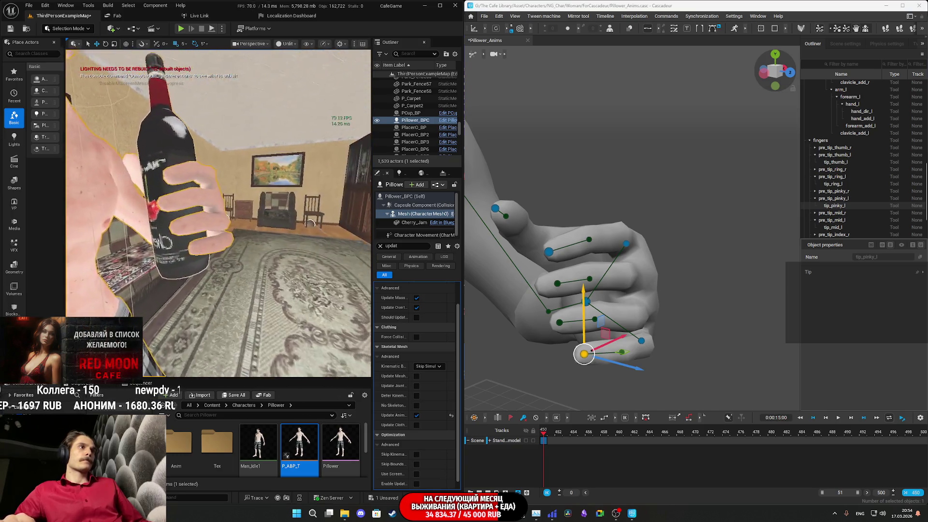
# Step: Select tip_pinky_l and nudge its axis right to bend the pinky, then Alt+Tab to Twitch
pyautogui.moveTo(653, 373)
pyautogui.mouseDown()
pyautogui.moveTo(622, 361)
pyautogui.moveTo(643, 364)
pyautogui.moveTo(631, 348)
pyautogui.mouseUp()
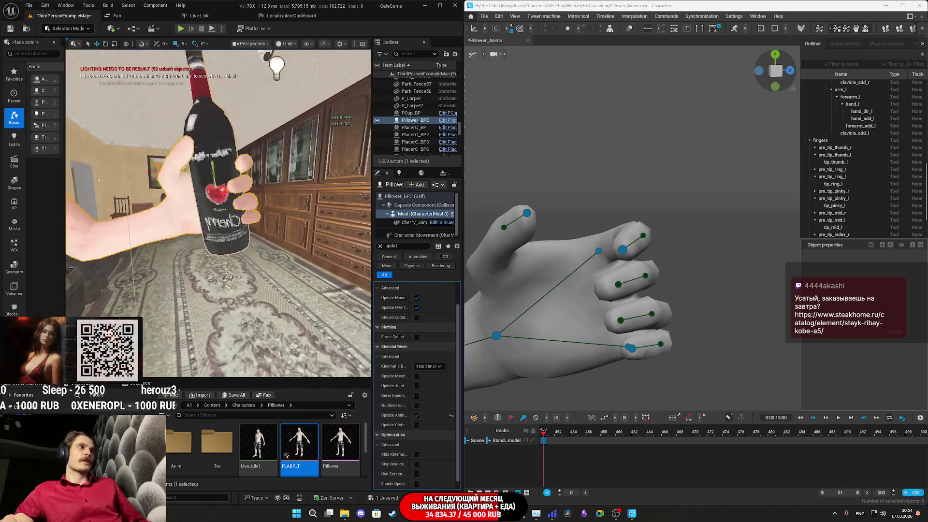
pyautogui.moveTo(667, 348)
pyautogui.mouseDown()
pyautogui.moveTo(692, 387)
pyautogui.moveTo(677, 361)
pyautogui.moveTo(623, 345)
pyautogui.mouseUp()
pyautogui.click(668, 358)
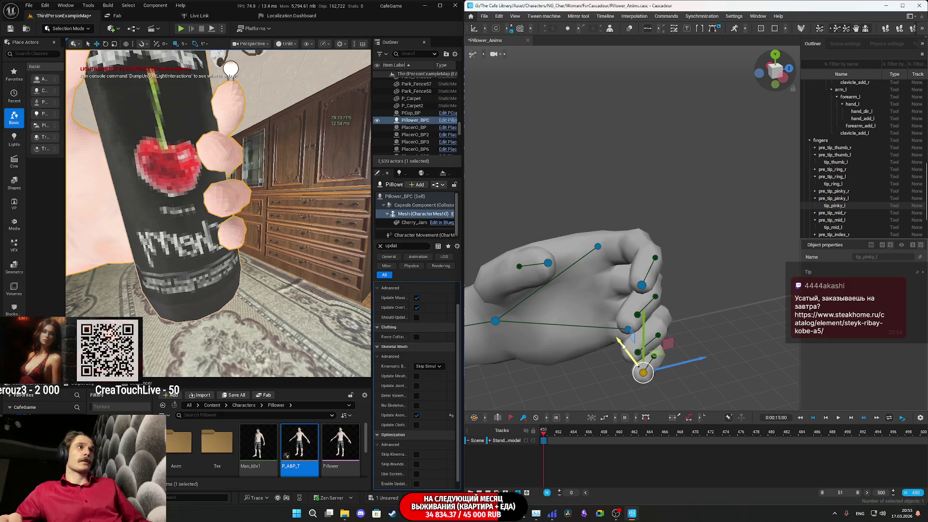
pyautogui.moveTo(695, 356); pyautogui.dragTo(704, 356)
pyautogui.press('Escape')
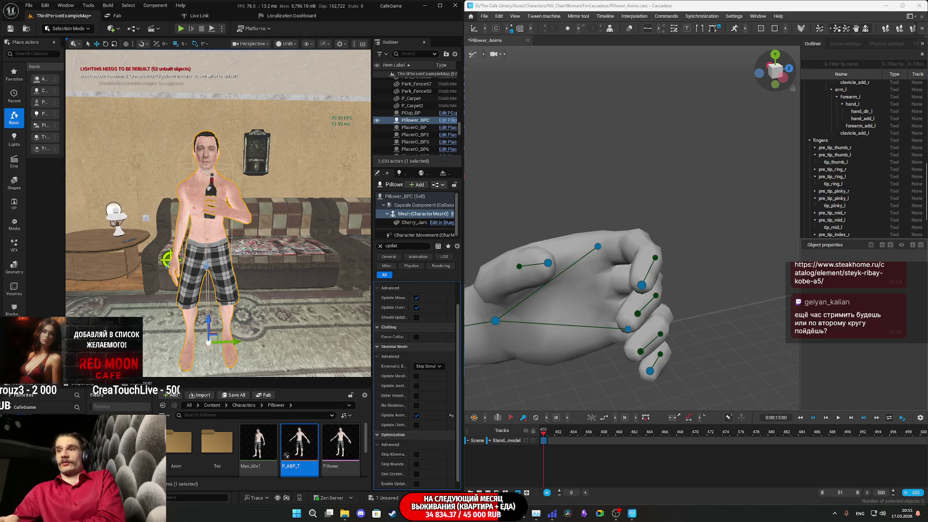
pyautogui.hotkey('alt', 'Tab')
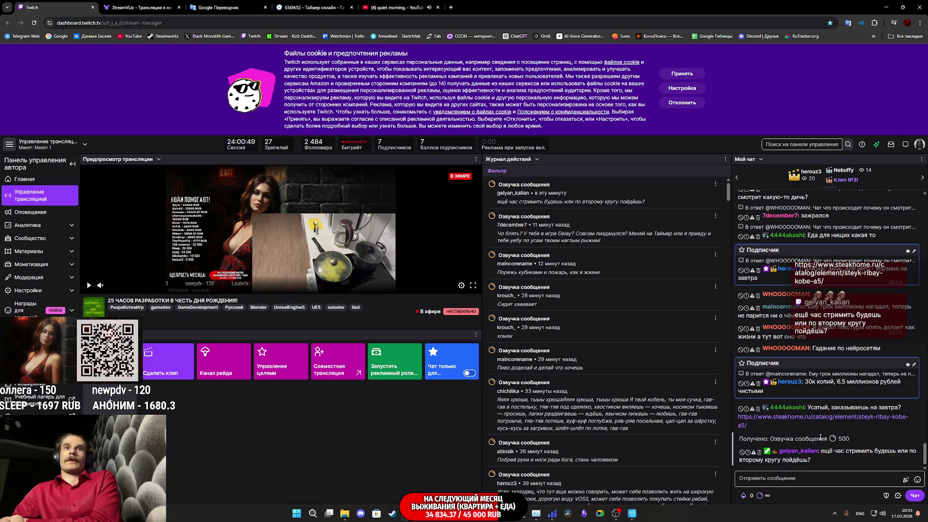
pyautogui.middleClick(852, 423)
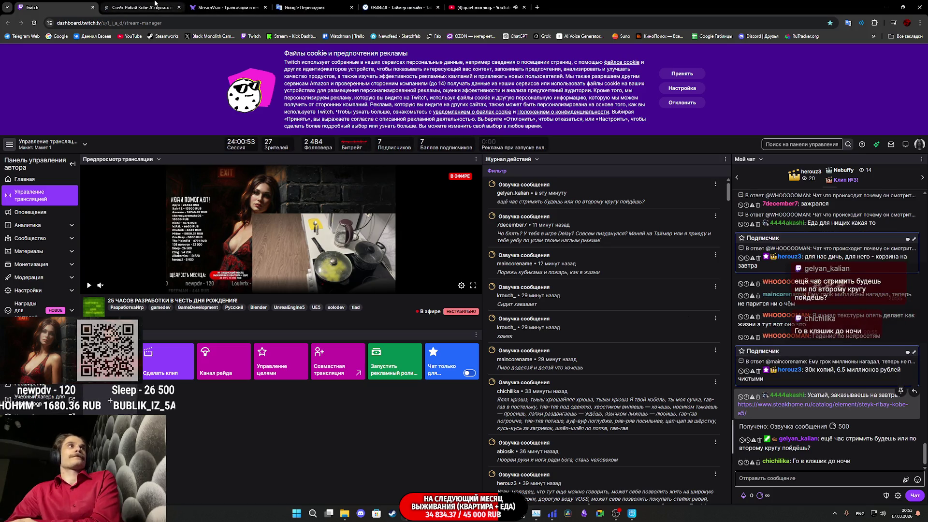
pyautogui.click(157, 7)
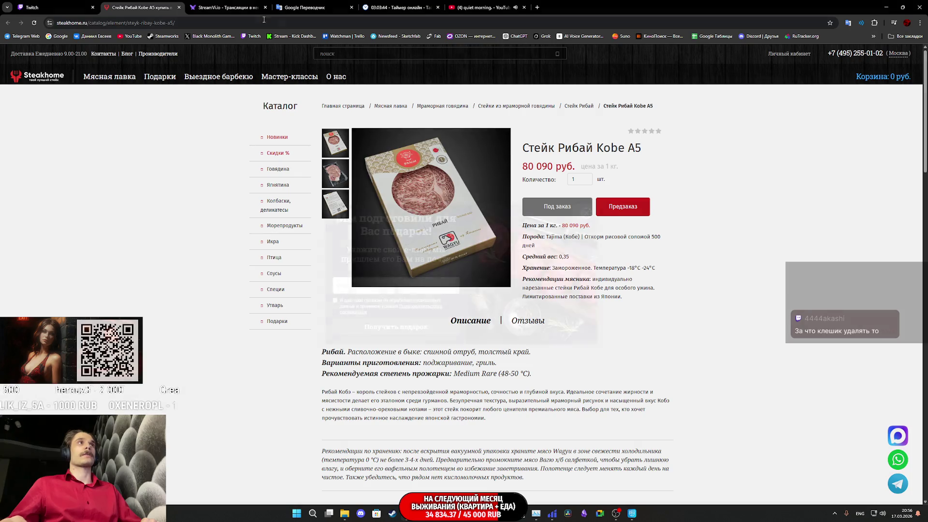
pyautogui.middleClick(149, 4)
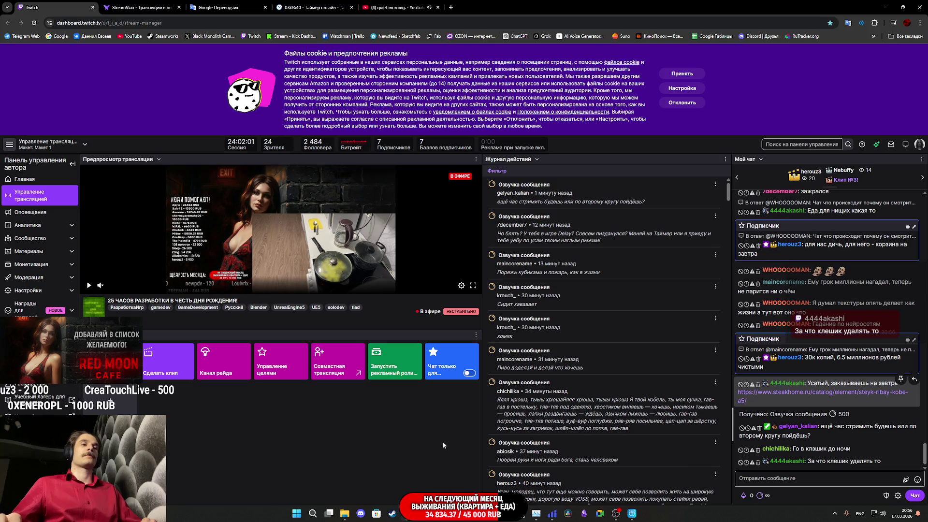
pyautogui.moveTo(439, 513)
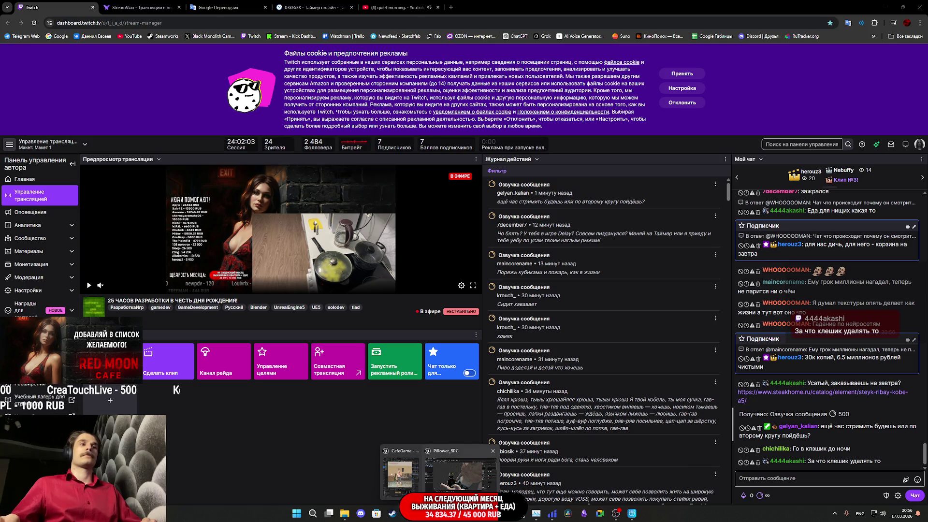
pyautogui.click(457, 463)
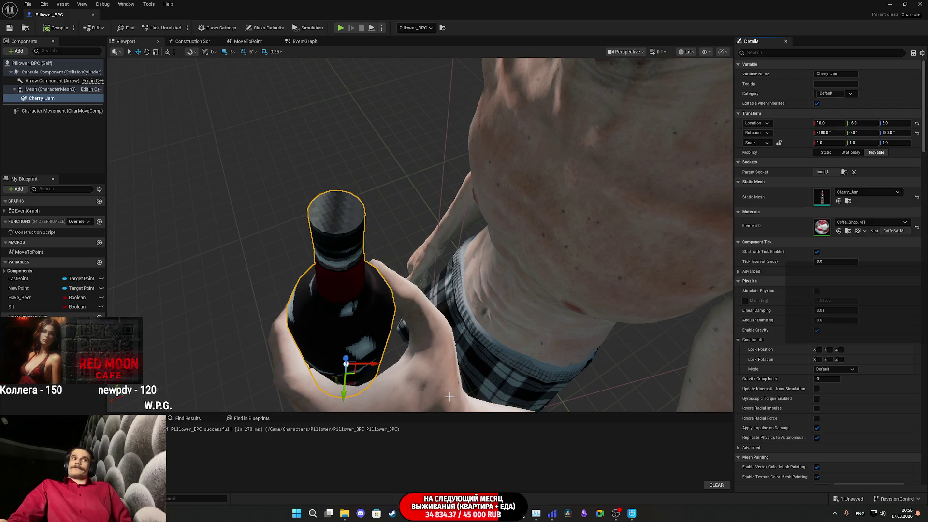
# Step: Pan the view around the Cherry_Jam bottle and the character's body
pyautogui.moveTo(479, 339)
pyautogui.mouseDown()
pyautogui.moveTo(483, 276)
pyautogui.moveTo(388, 270)
pyautogui.mouseUp()
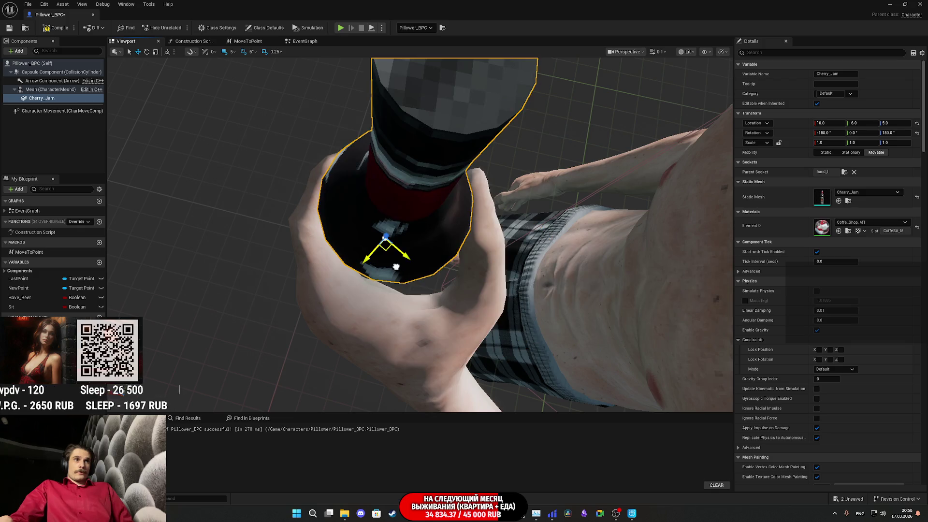
# Step: Set the Cherry_Jam bottle's Location X to 9.0 and save Pillower_BPC
pyautogui.moveTo(826, 123); pyautogui.dragTo(825, 122)
pyautogui.moveTo(420, 232)
pyautogui.mouseDown()
pyautogui.moveTo(410, 193)
pyautogui.moveTo(357, 256)
pyautogui.mouseUp()
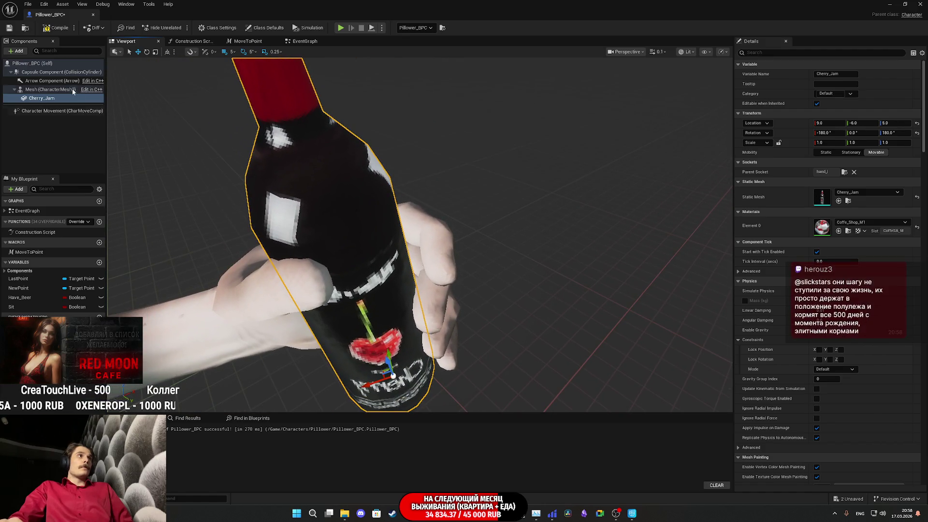
pyautogui.click(7, 30)
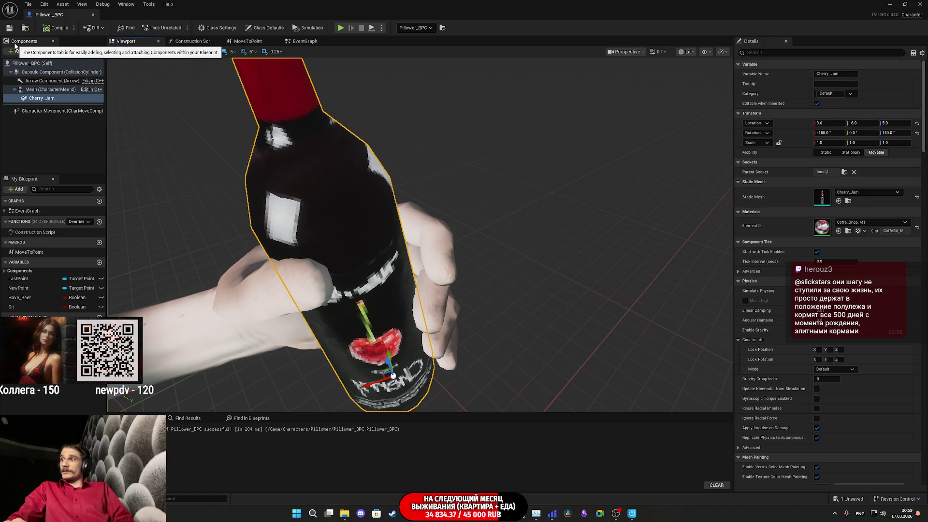
# Step: Orbit around the hand and bottle to check the side view, then minimize Pillower_BPC
pyautogui.moveTo(374, 235)
pyautogui.mouseDown()
pyautogui.moveTo(356, 237)
pyautogui.moveTo(355, 300)
pyautogui.moveTo(220, 316)
pyautogui.mouseUp()
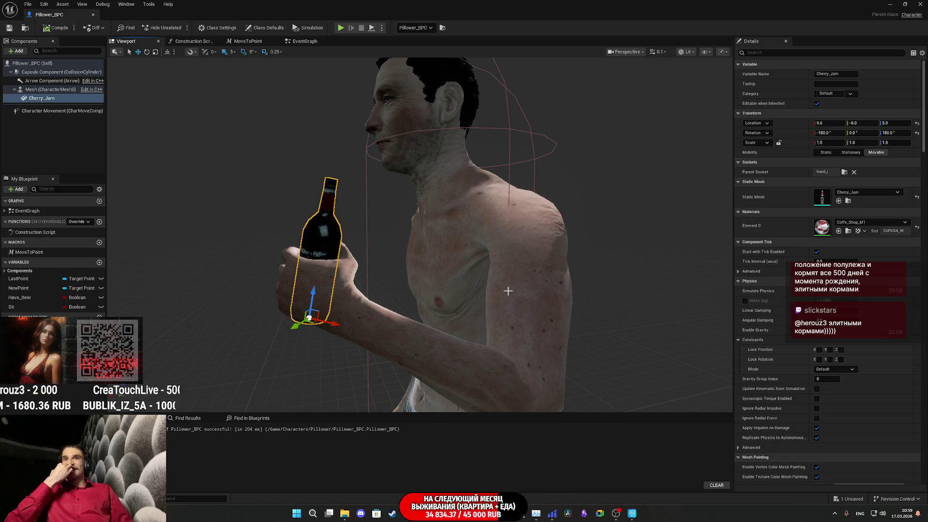
pyautogui.moveTo(528, 287); pyautogui.dragTo(522, 304)
pyautogui.moveTo(440, 513)
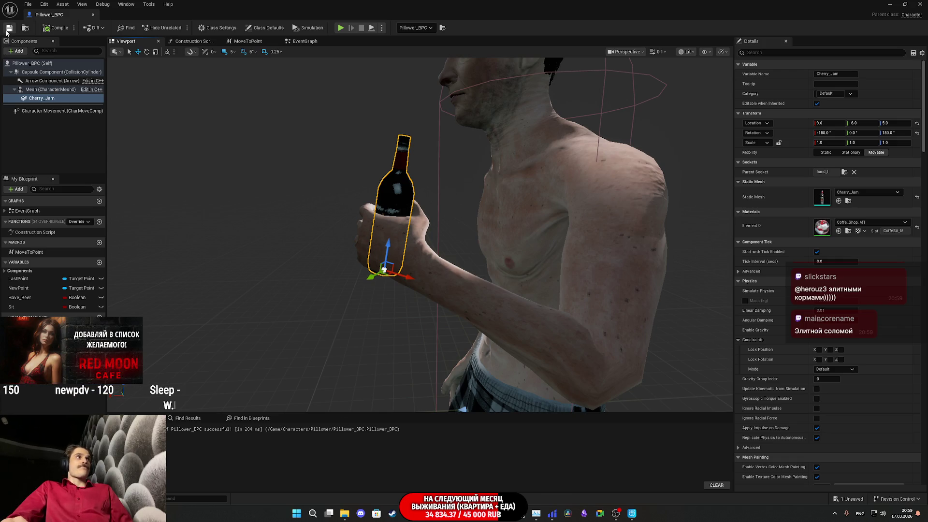
pyautogui.click(888, 4)
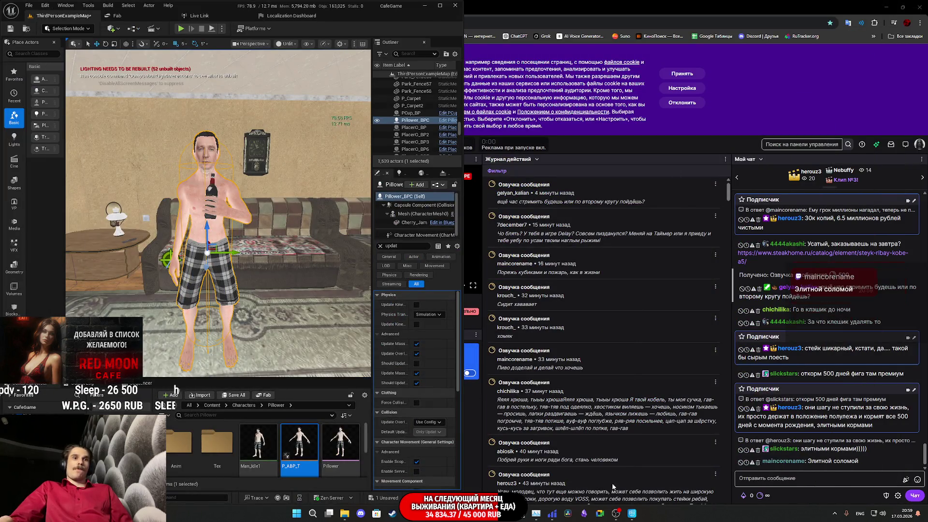
# Step: Bring Cascadeur back up and scrub the animation to frame 460
pyautogui.click(633, 514)
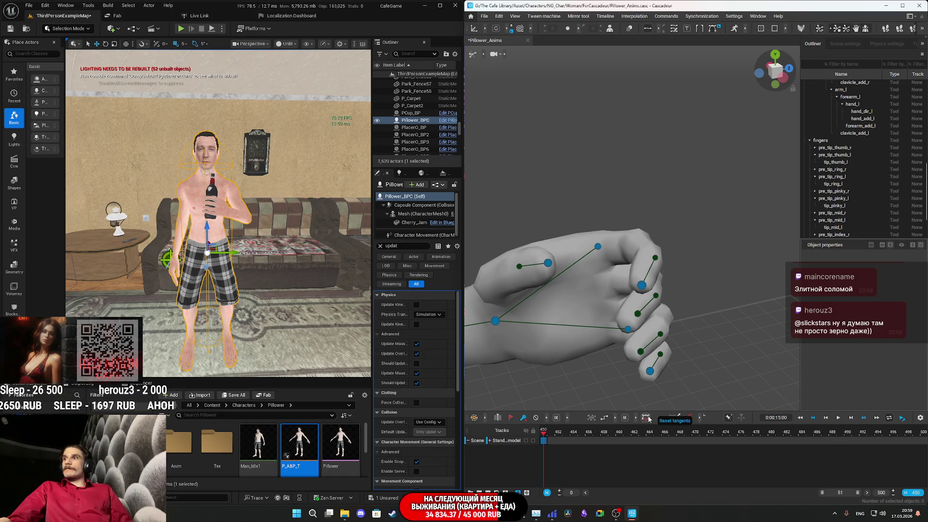
pyautogui.scroll(10, 226, 253)
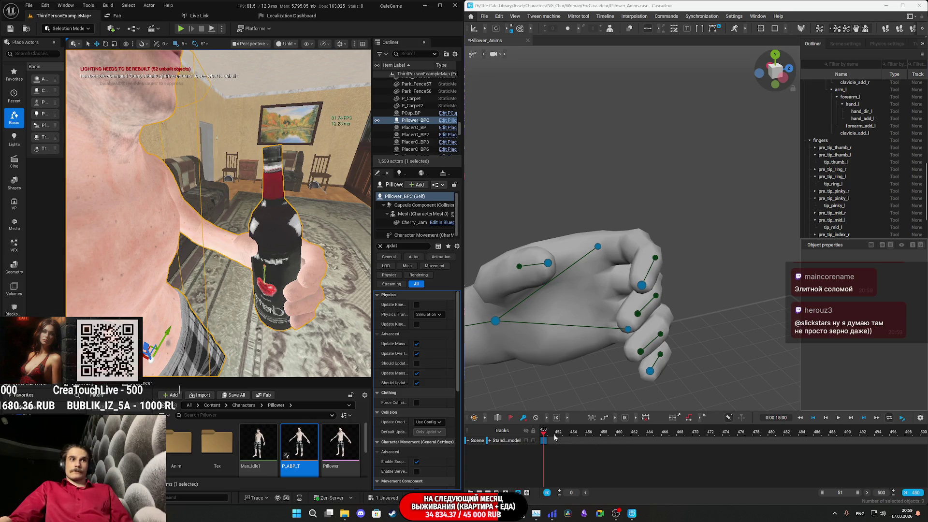
pyautogui.moveTo(554, 437); pyautogui.dragTo(620, 441)
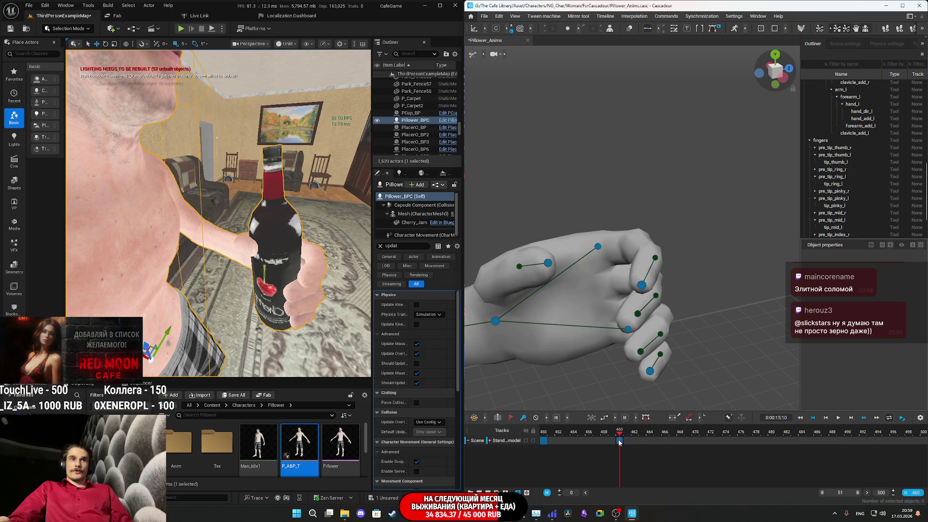
# Step: Mark frames 450–460 as one interval and play it back
pyautogui.moveTo(620, 442); pyautogui.dragTo(607, 442)
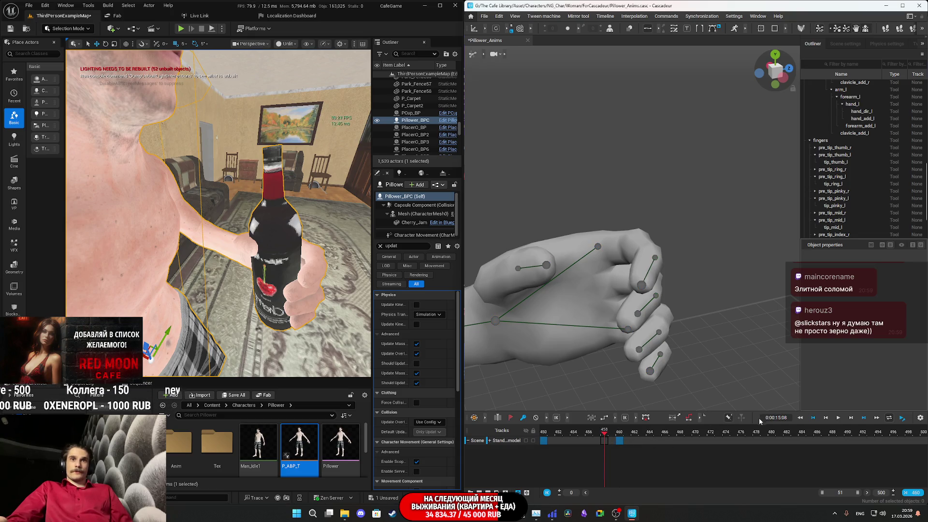
pyautogui.click(614, 418)
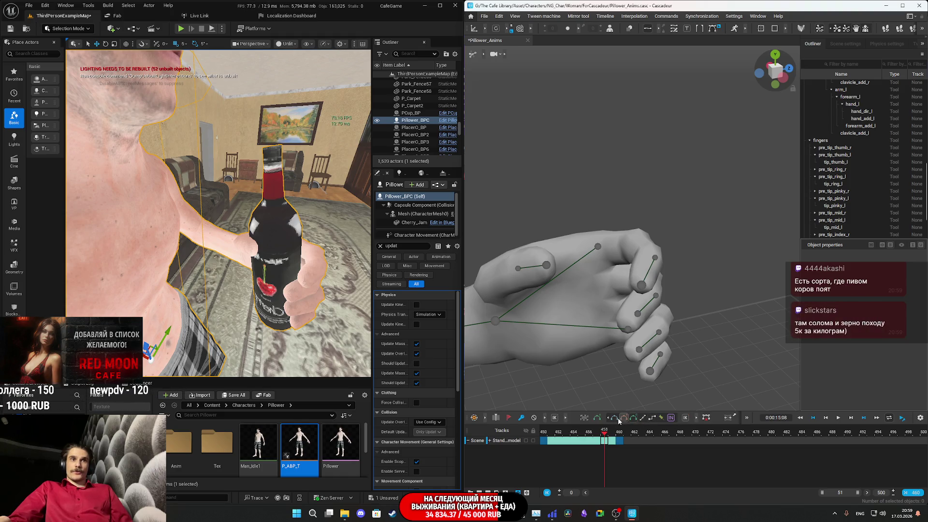
pyautogui.click(543, 435)
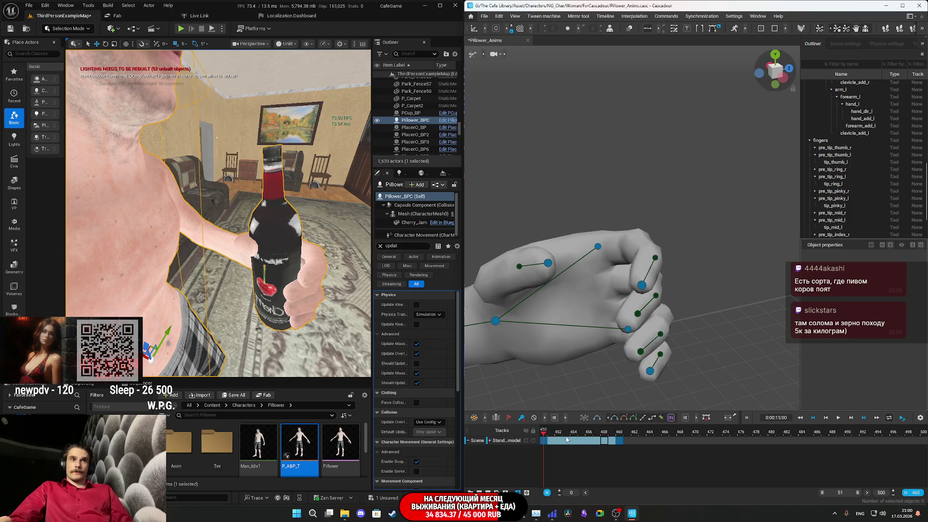
pyautogui.moveTo(622, 444); pyautogui.dragTo(546, 445)
pyautogui.press('space')
pyautogui.press('space')
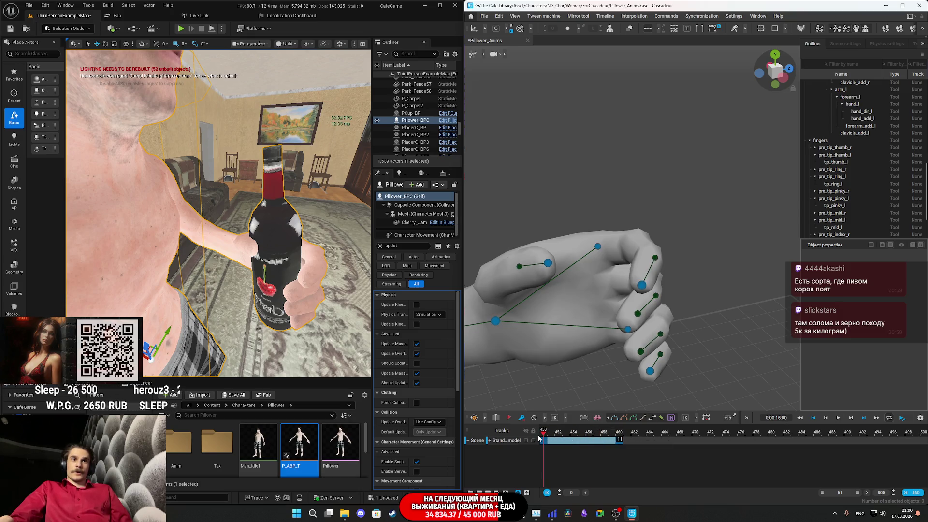
pyautogui.click(486, 17)
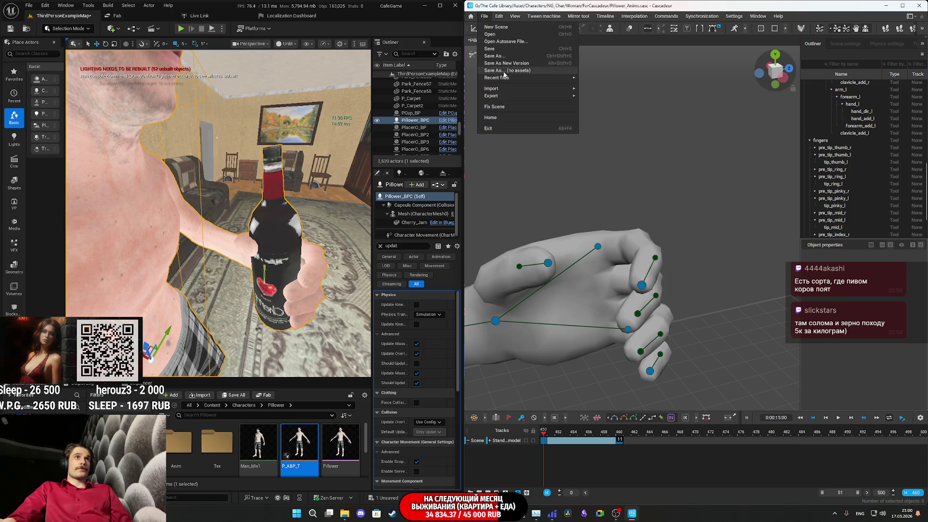
# Step: Export frames 450–460 through Export Fbx/Dae as Hold_Beer.fbx
pyautogui.moveTo(562, 101)
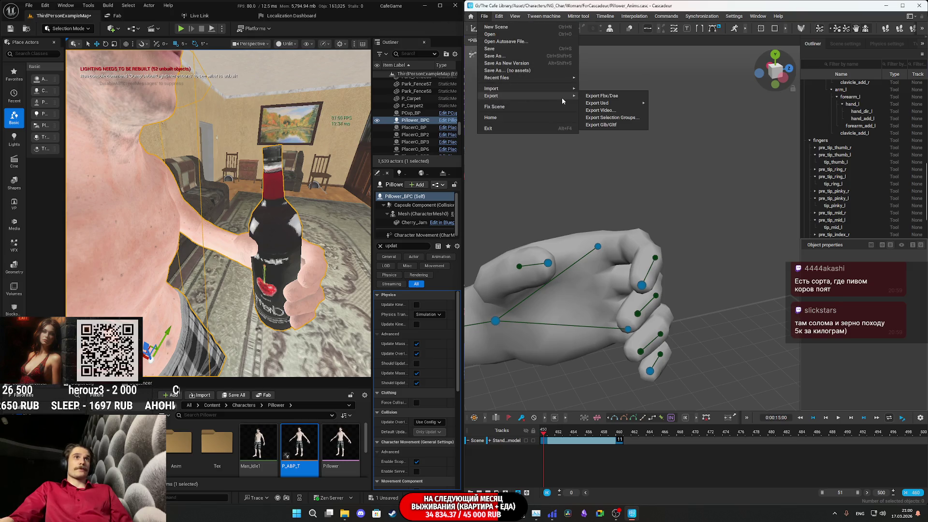
pyautogui.click(603, 96)
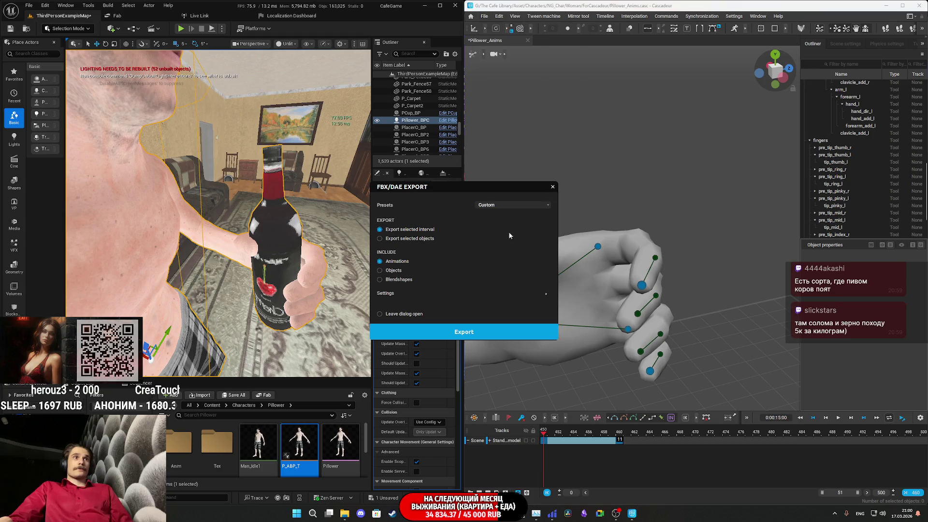
pyautogui.click(460, 332)
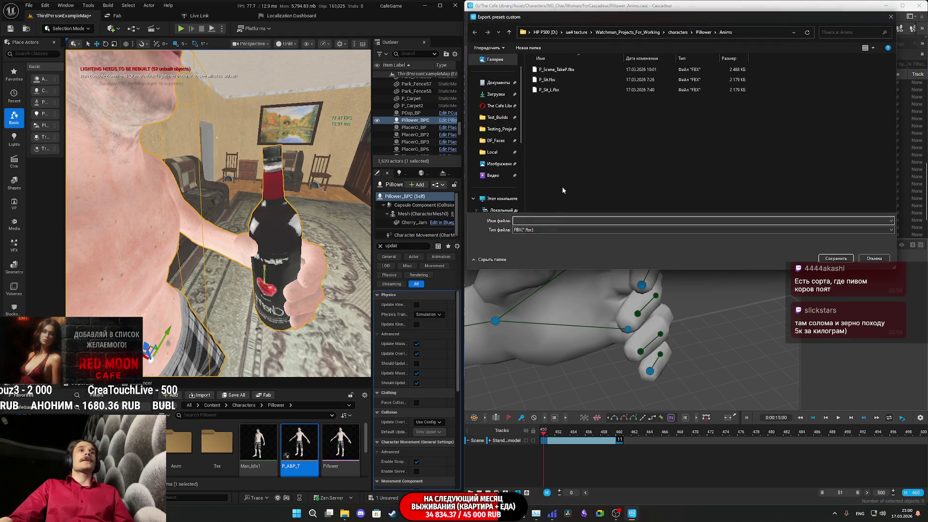
pyautogui.click(533, 221)
pyautogui.write('Hold')
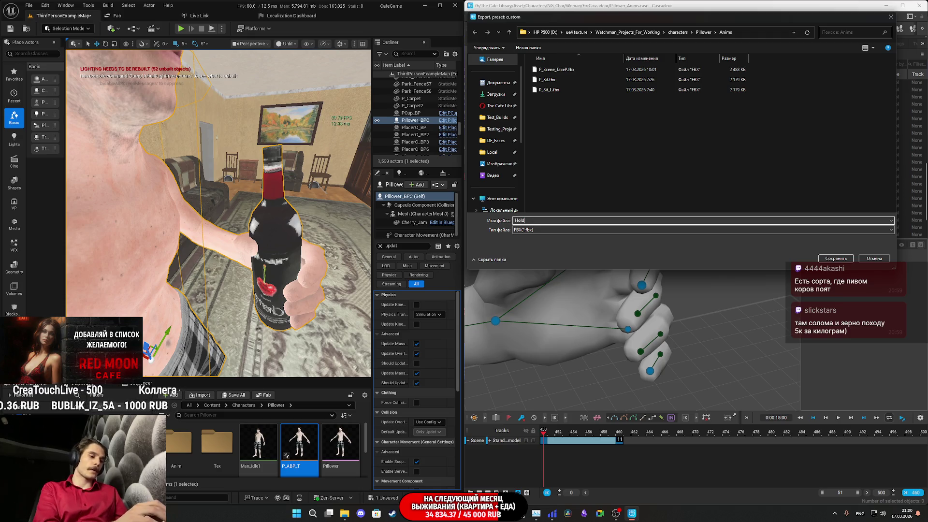
pyautogui.write('_Beer')
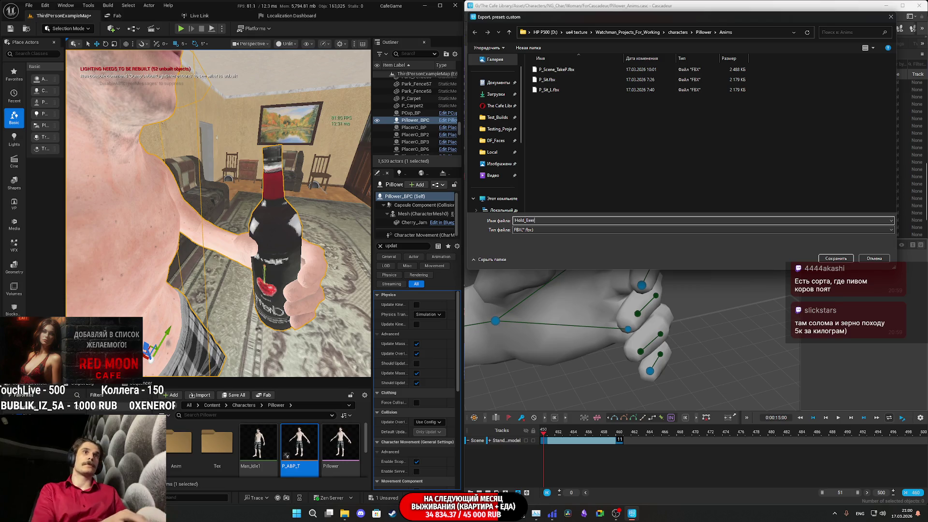
pyautogui.click(846, 259)
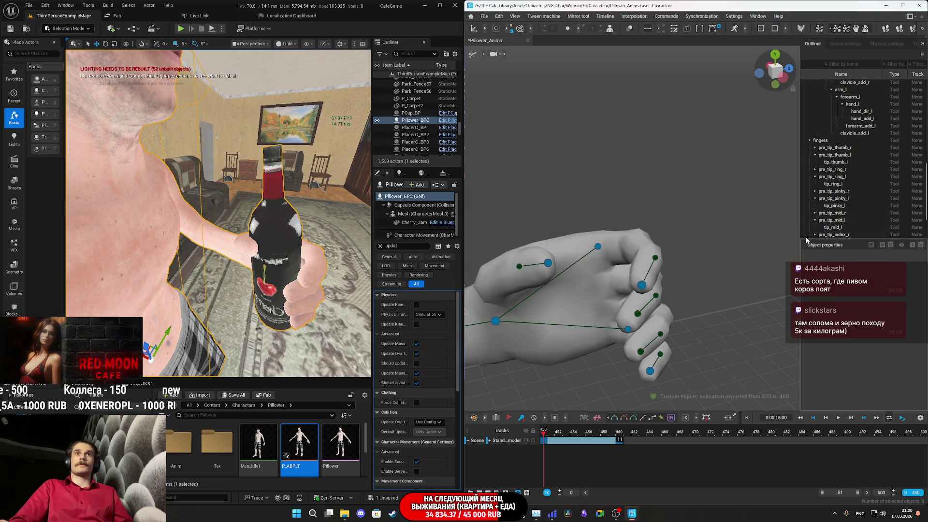
# Step: Extend the interval from frame 450 out to 500, play it, and scrub back to 450
pyautogui.click(604, 439)
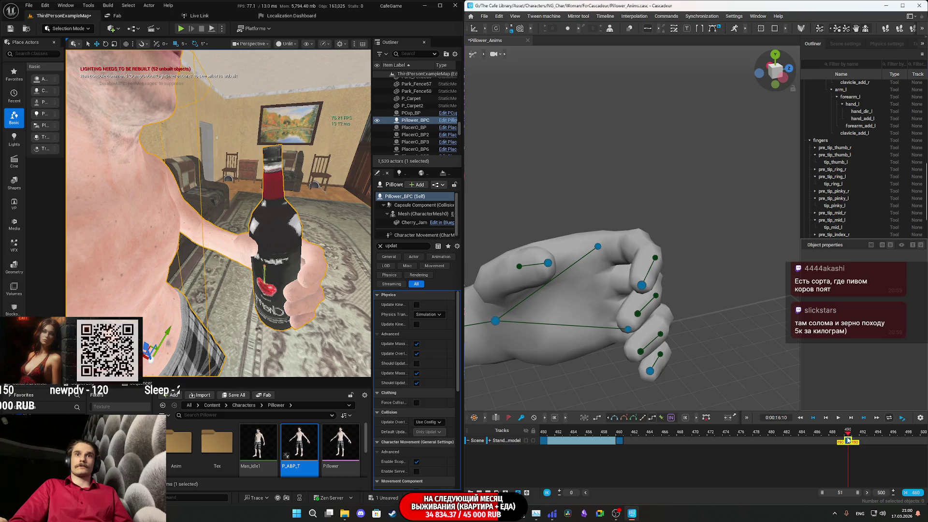
pyautogui.keyDown('shift'); pyautogui.click(848, 440); pyautogui.keyUp('shift')
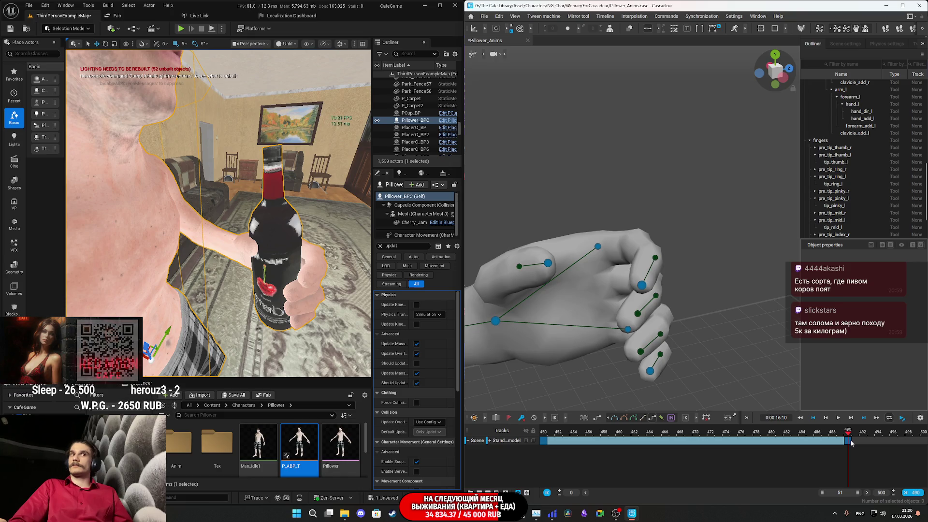
pyautogui.click(836, 435)
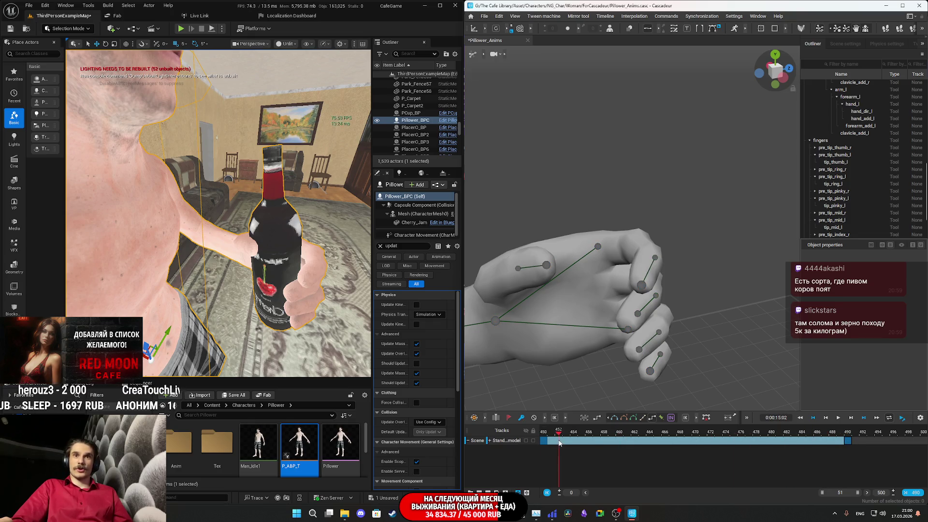
pyautogui.click(847, 440)
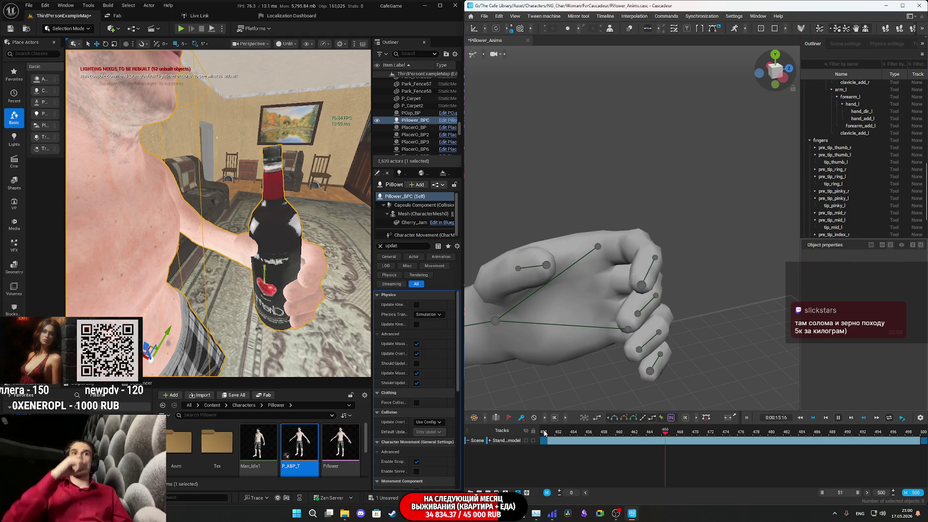
pyautogui.press('space')
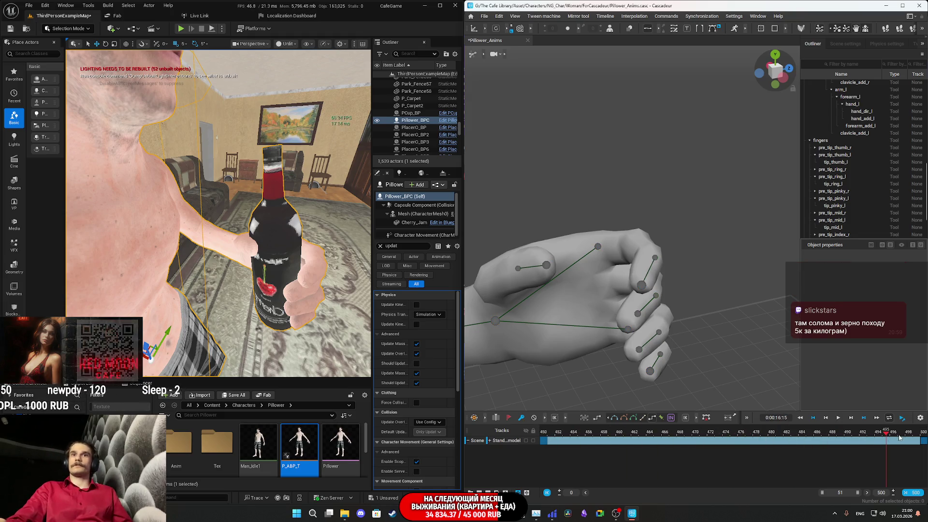
pyautogui.moveTo(888, 438); pyautogui.dragTo(923, 438)
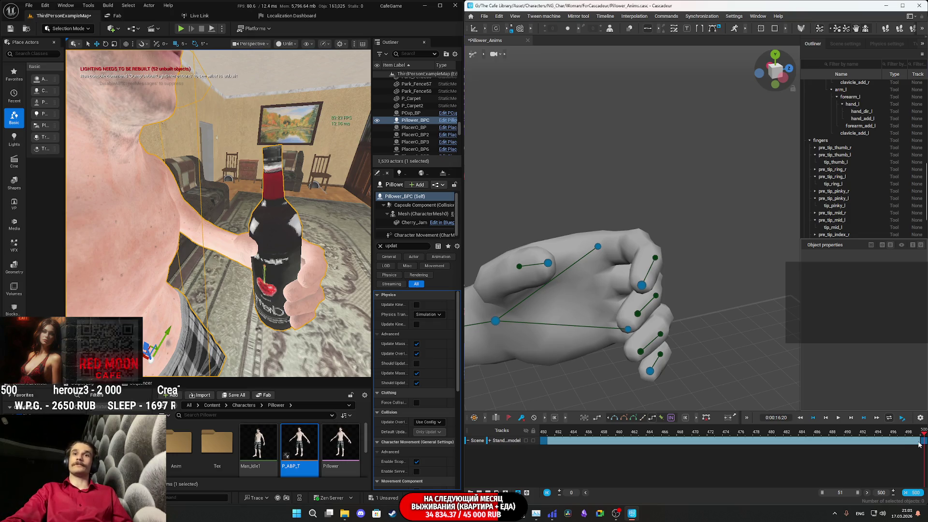
pyautogui.moveTo(924, 443); pyautogui.dragTo(680, 448)
pyautogui.click(547, 445)
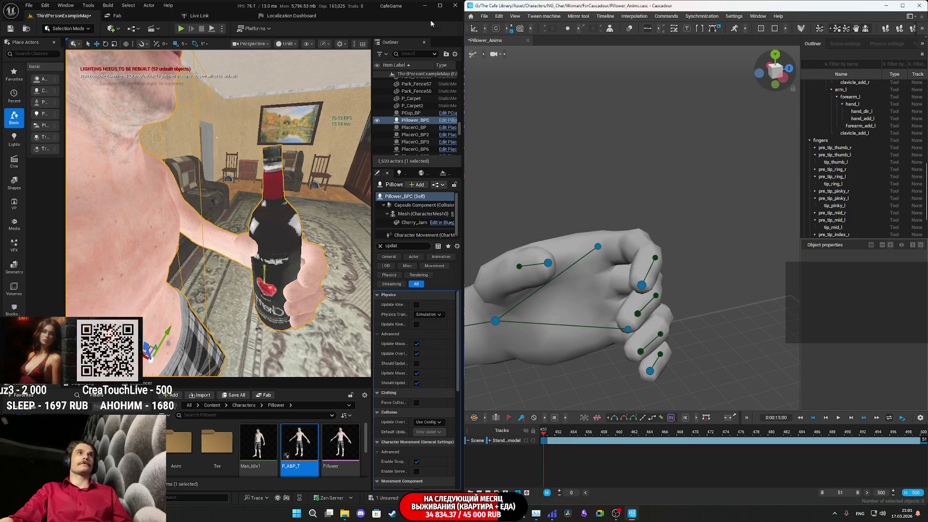
pyautogui.click(484, 17)
# Step: Re-export frames 450–500 as FBX, overwriting the existing Hold_Beer.fbx
pyautogui.moveTo(570, 95)
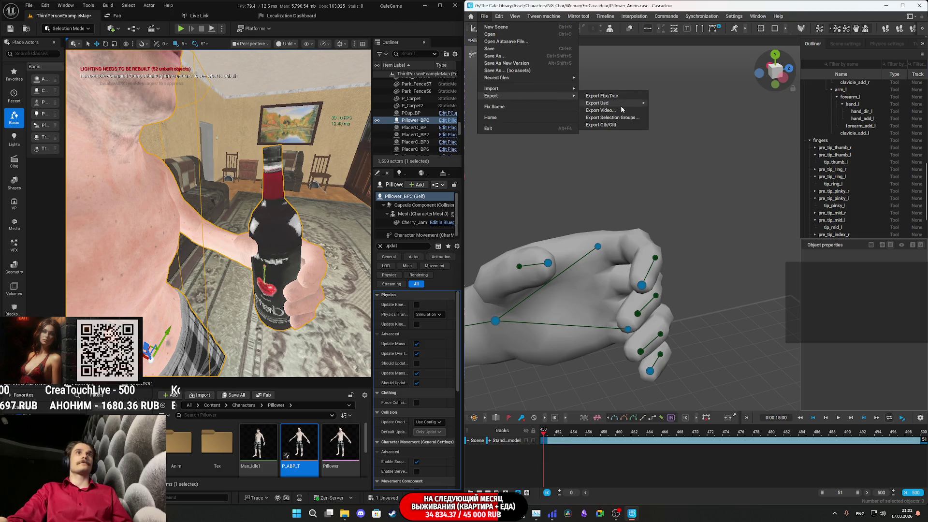
pyautogui.click(610, 96)
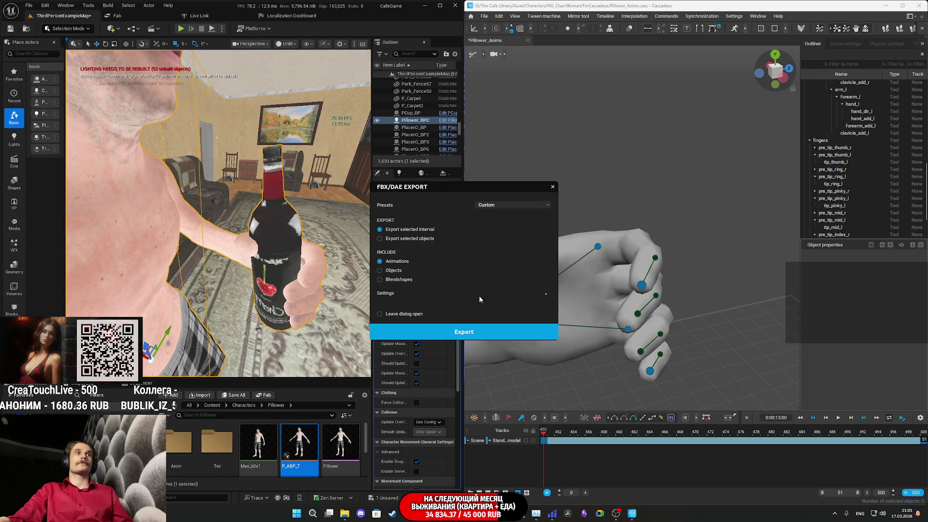
pyautogui.click(483, 332)
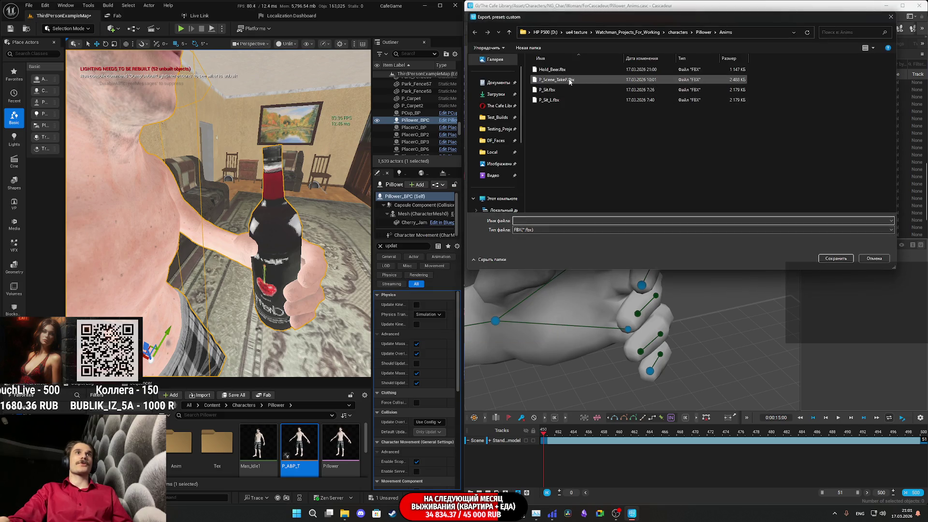
pyautogui.click(573, 71)
pyautogui.click(834, 258)
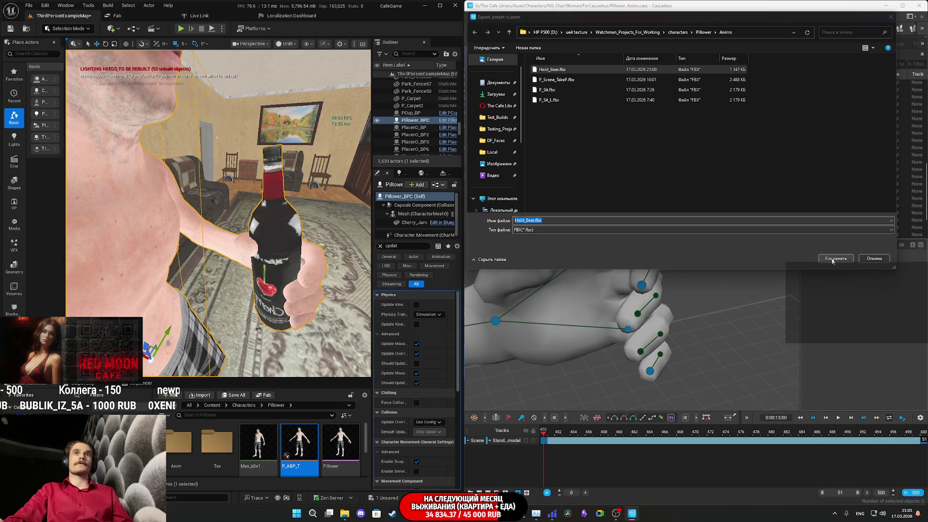
pyautogui.click(482, 256)
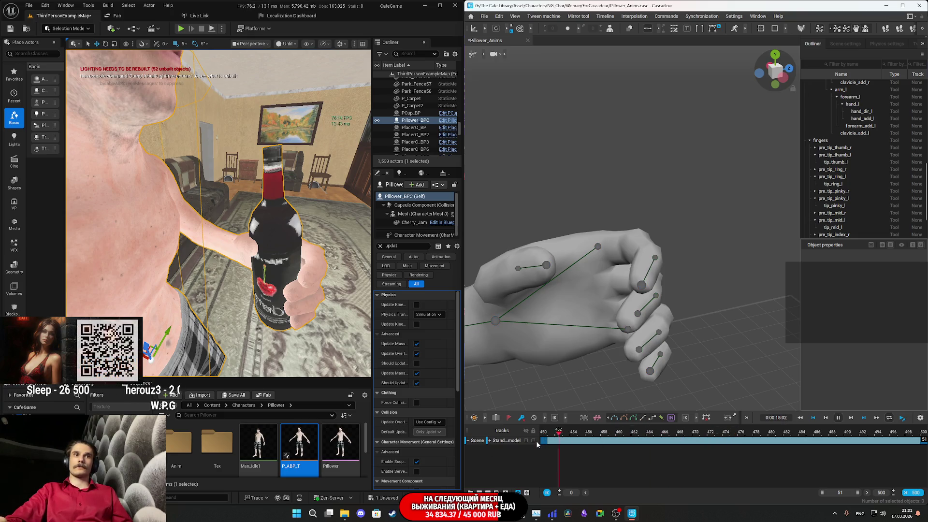
# Step: At frame 472, raise the left hand controller up and outward, then switch to rotation
pyautogui.press('Right')
pyautogui.press('Right')
pyautogui.press('Right')
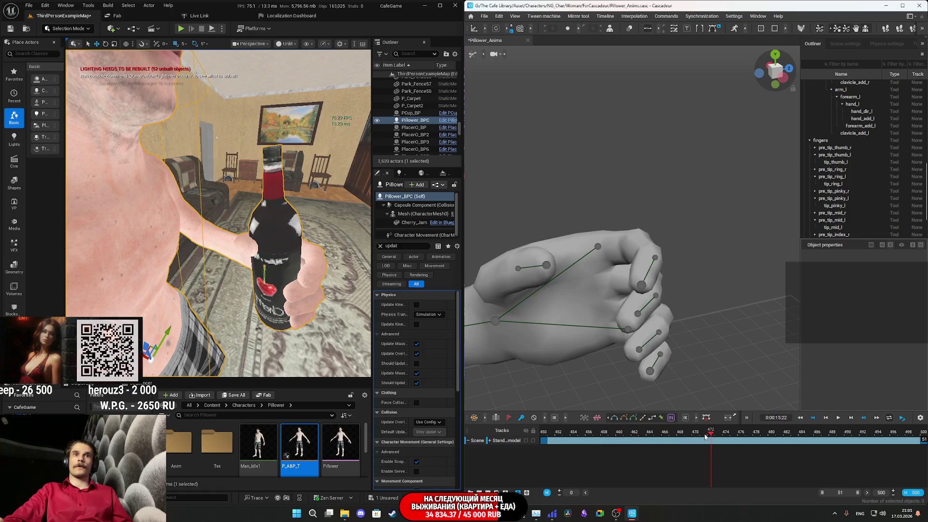
pyautogui.click(710, 444)
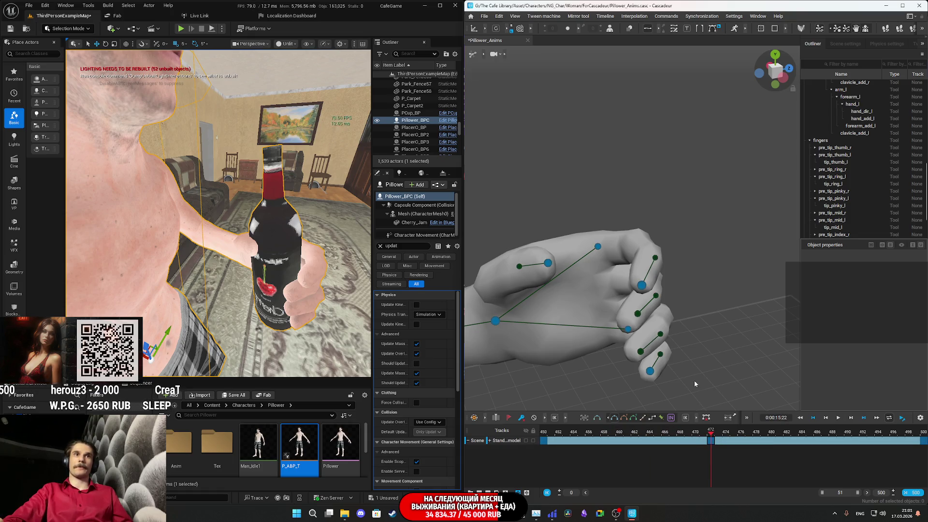
pyautogui.moveTo(699, 370); pyautogui.dragTo(671, 355)
pyautogui.scroll(-5, 647, 342)
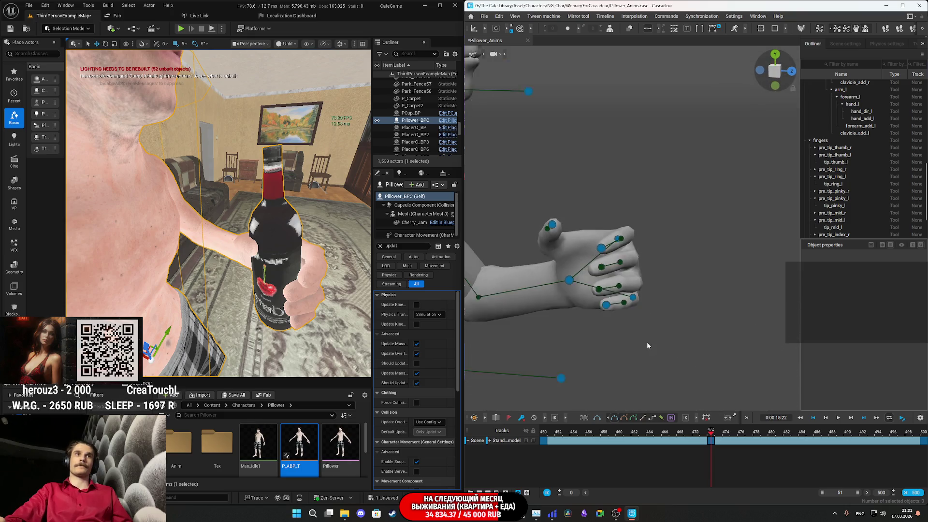
pyautogui.scroll(-5, 644, 301)
pyautogui.click(657, 314)
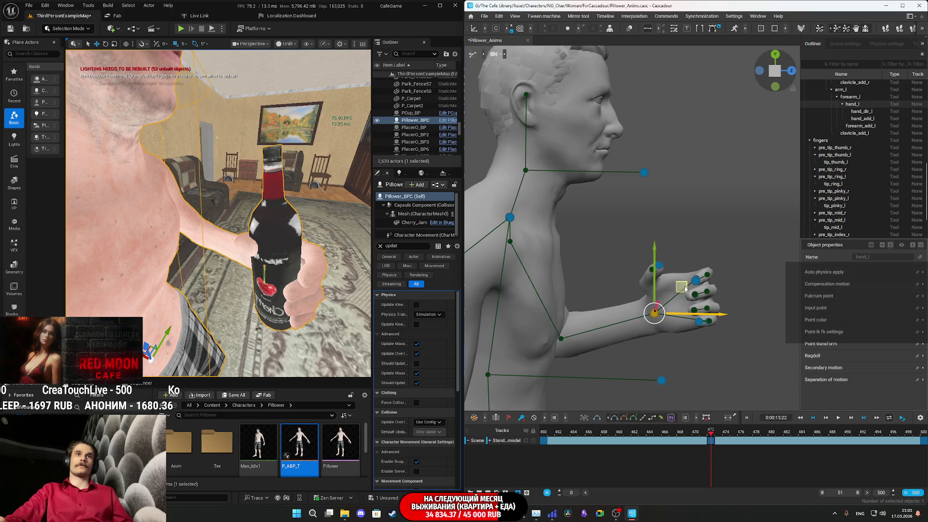
pyautogui.moveTo(661, 315)
pyautogui.mouseDown()
pyautogui.moveTo(698, 257)
pyautogui.moveTo(716, 170)
pyautogui.mouseUp()
pyautogui.press('e')
# Step: Orbit to see the arm side-on, then frame and zoom toward Pillower's head in Unreal
pyautogui.moveTo(589, 121); pyautogui.dragTo(507, 39)
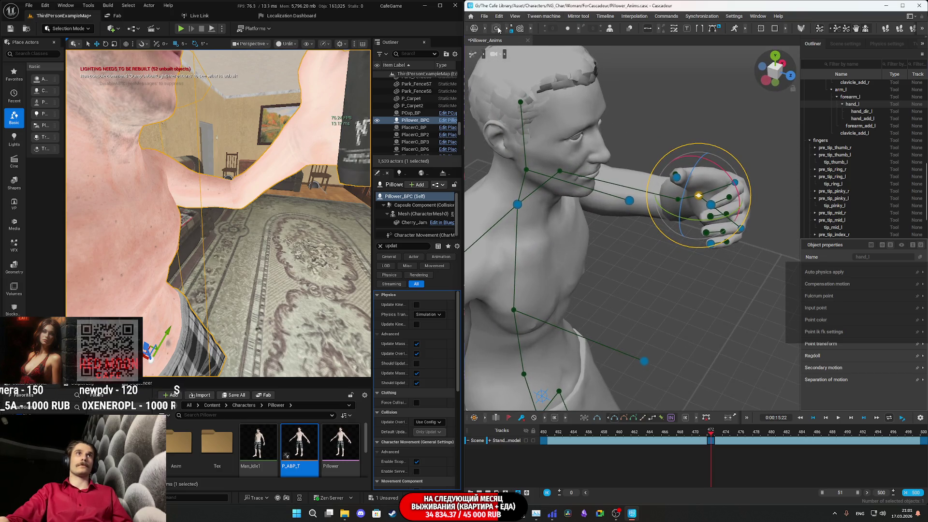
pyautogui.moveTo(715, 186)
pyautogui.mouseDown()
pyautogui.moveTo(730, 172)
pyautogui.moveTo(694, 81)
pyautogui.moveTo(670, 78)
pyautogui.moveTo(679, 80)
pyautogui.mouseUp()
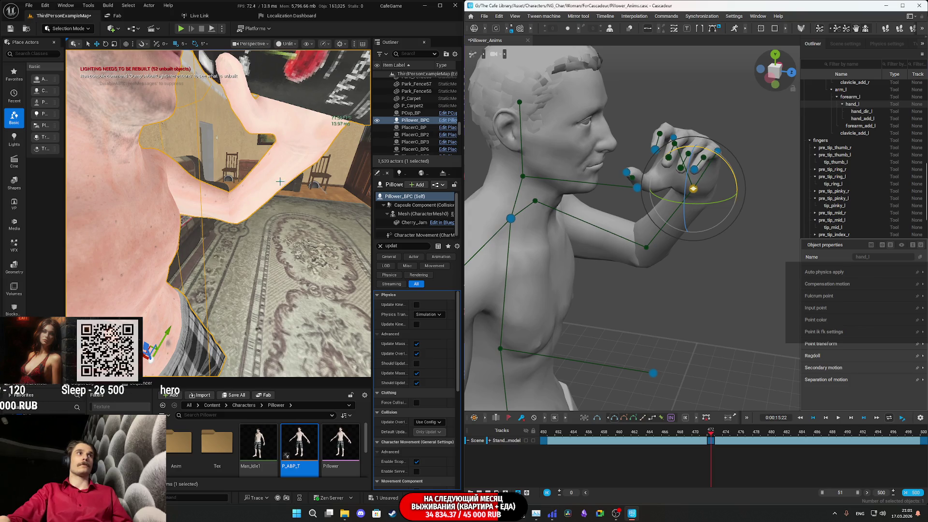
pyautogui.press('f')
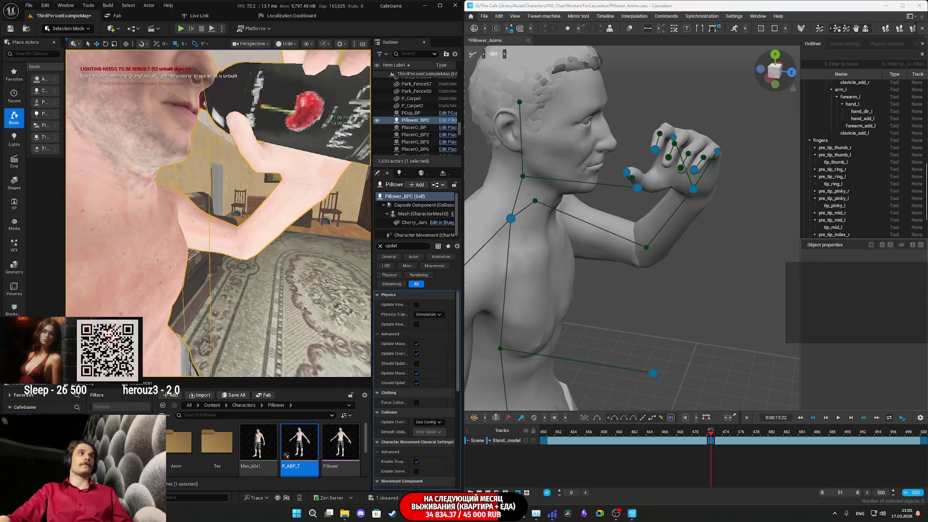
pyautogui.scroll(5, 218, 221)
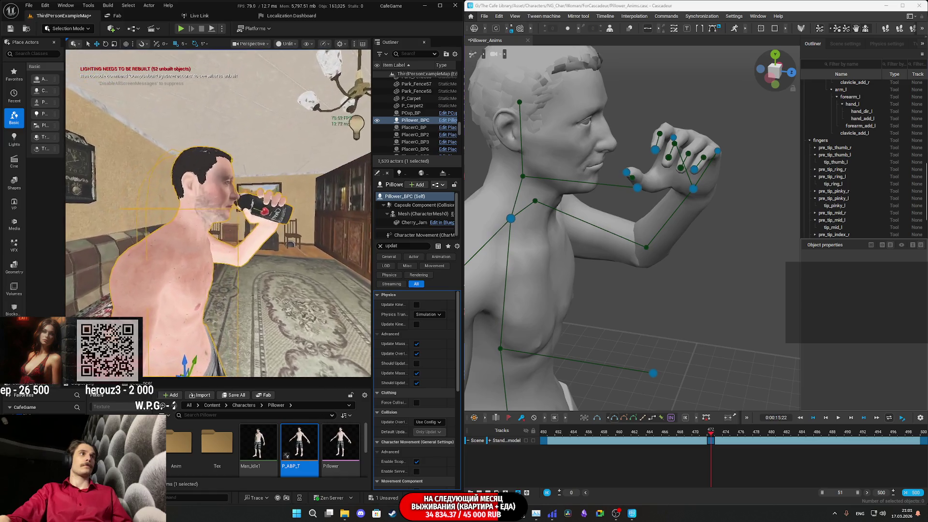
pyautogui.scroll(1, 307, 253)
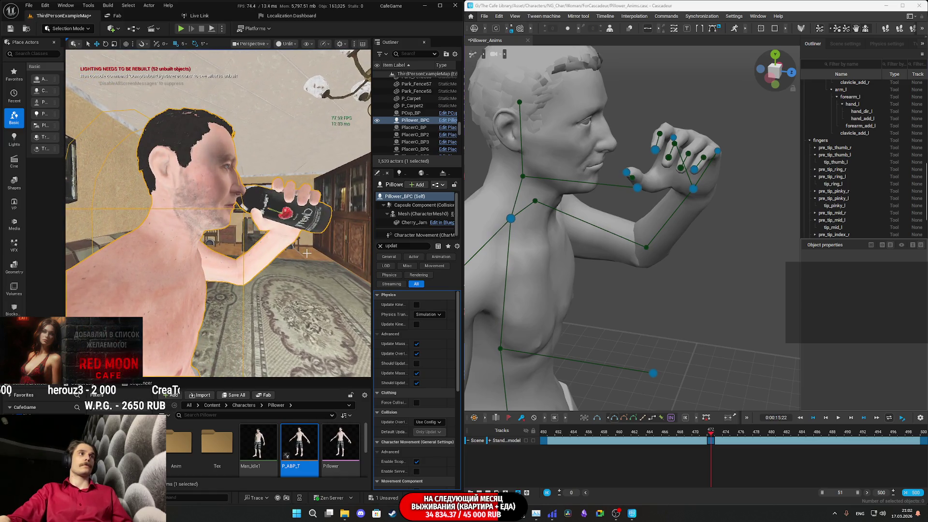
# Step: Slide the left hand outward sideways and orbit both views to a three-quarter side angle
pyautogui.click(692, 189)
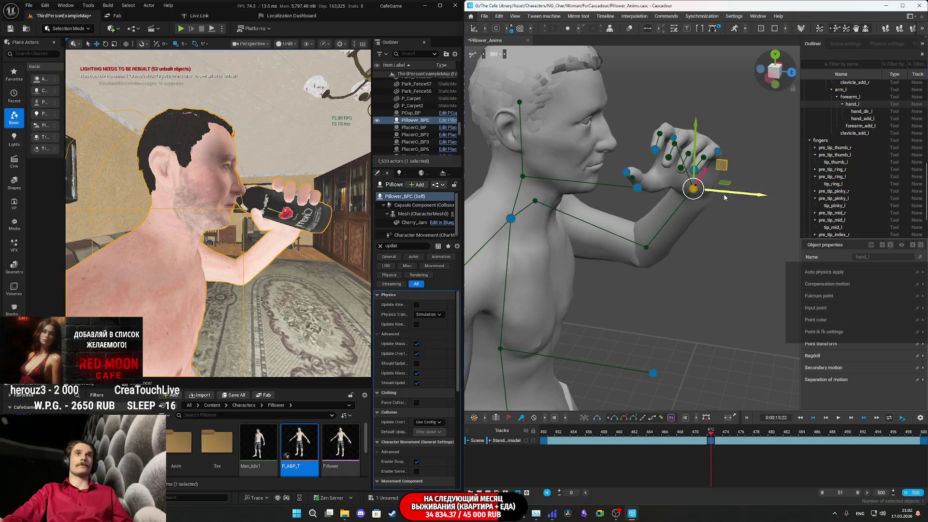
pyautogui.moveTo(750, 195); pyautogui.dragTo(800, 213)
pyautogui.click(799, 213)
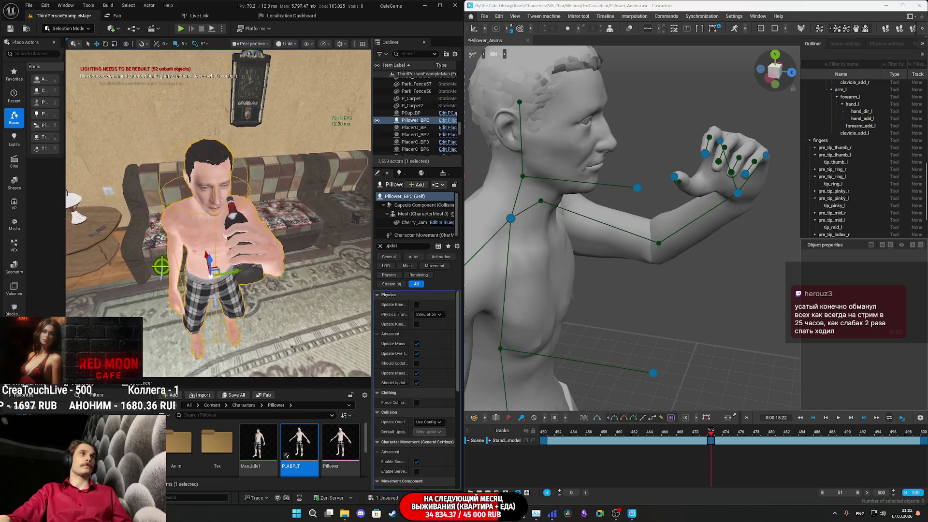
pyautogui.click(752, 210)
pyautogui.moveTo(747, 245)
pyautogui.mouseDown()
pyautogui.moveTo(677, 273)
pyautogui.moveTo(685, 284)
pyautogui.mouseUp()
pyautogui.moveTo(658, 314)
pyautogui.mouseDown()
pyautogui.moveTo(700, 290)
pyautogui.moveTo(774, 193)
pyautogui.moveTo(770, 182)
pyautogui.mouseUp()
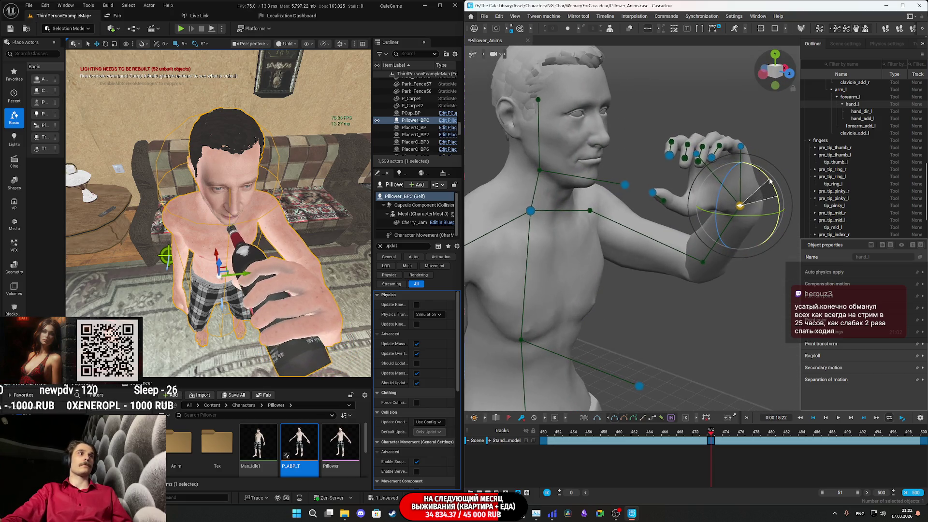
pyautogui.moveTo(256, 268); pyautogui.dragTo(212, 249)
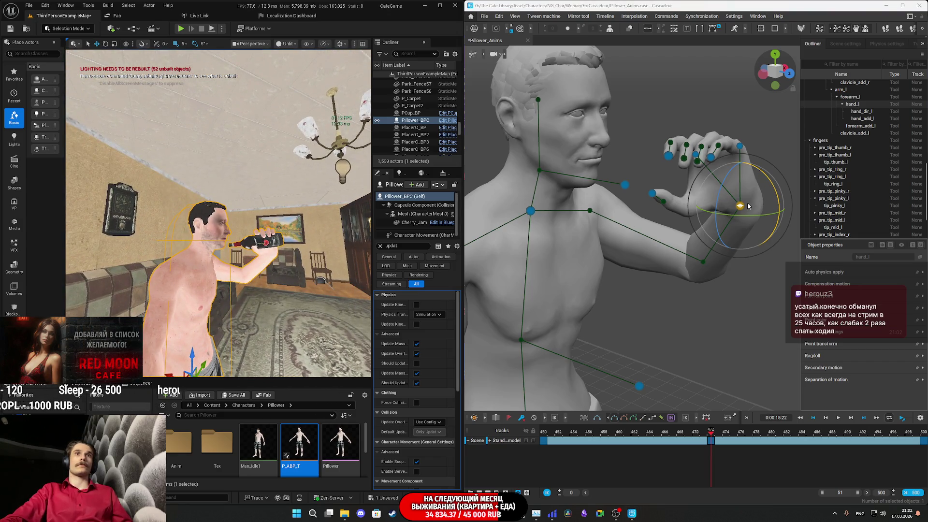
# Step: With the move gizmo, raise the left hand to the face and shift it slightly sideways
pyautogui.press('w')
pyautogui.moveTo(743, 152); pyautogui.dragTo(743, 129)
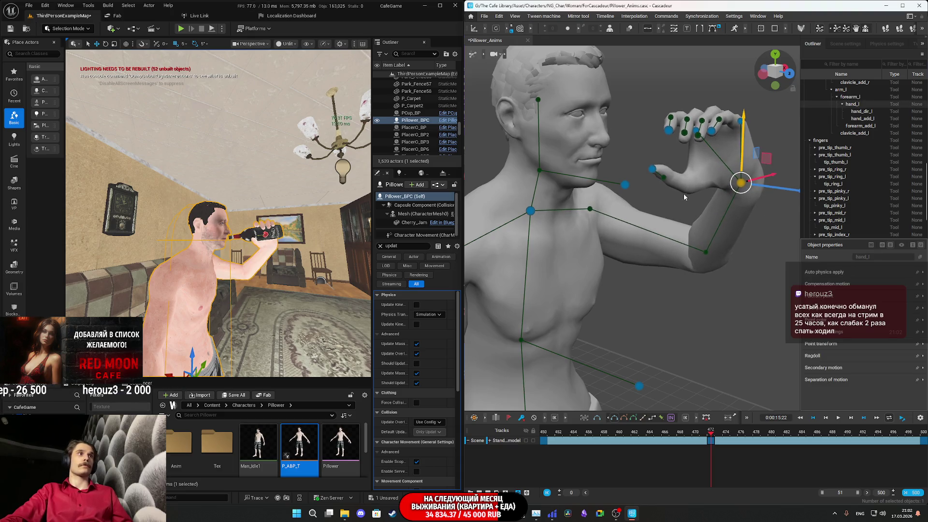
pyautogui.moveTo(786, 190); pyautogui.dragTo(782, 189)
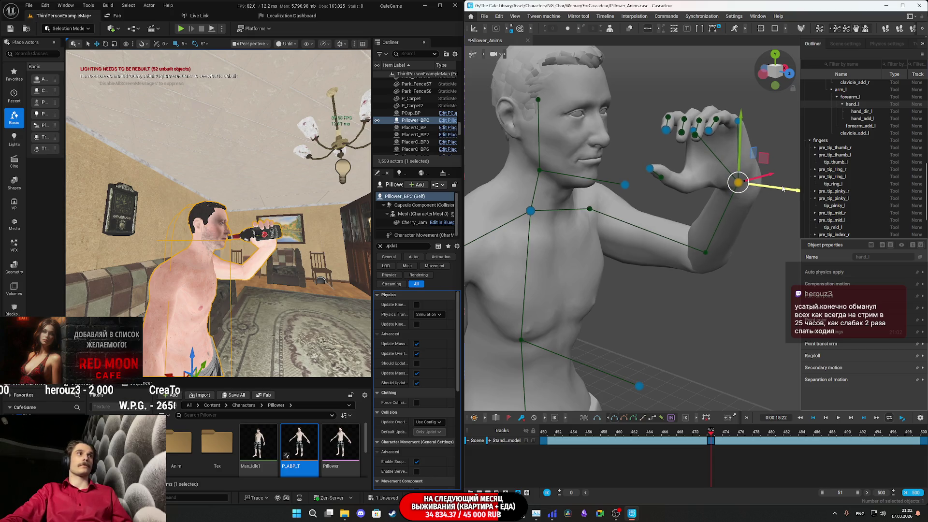
pyautogui.scroll(-2, 709, 223)
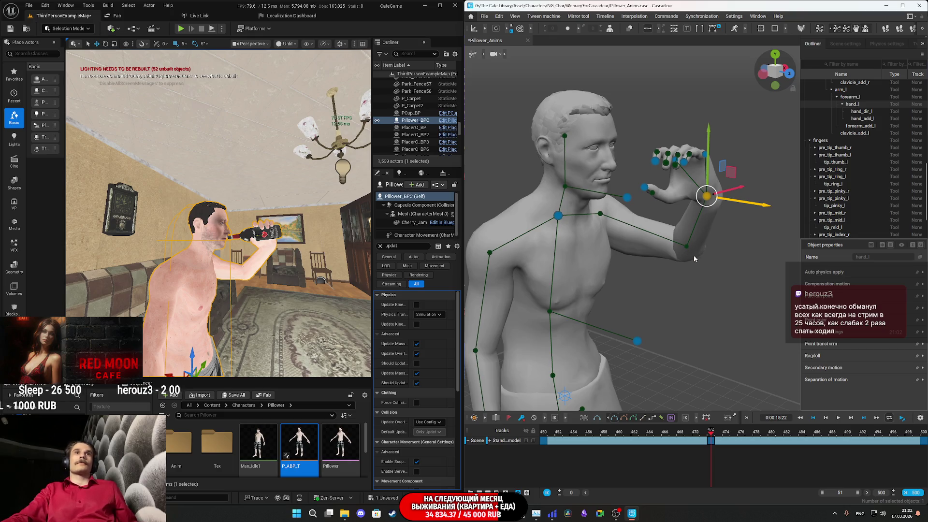
pyautogui.moveTo(700, 250)
pyautogui.mouseDown()
pyautogui.moveTo(724, 247)
pyautogui.moveTo(706, 231)
pyautogui.moveTo(666, 267)
pyautogui.mouseUp()
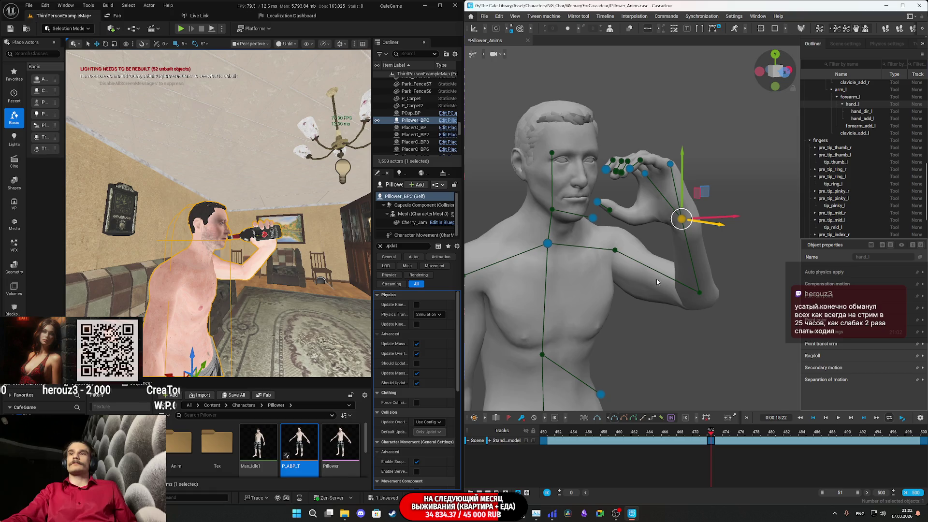
# Step: Play the drinking clip from frame 450, stop at 473, and scrub back to 450
pyautogui.click(547, 432)
pyautogui.press('space')
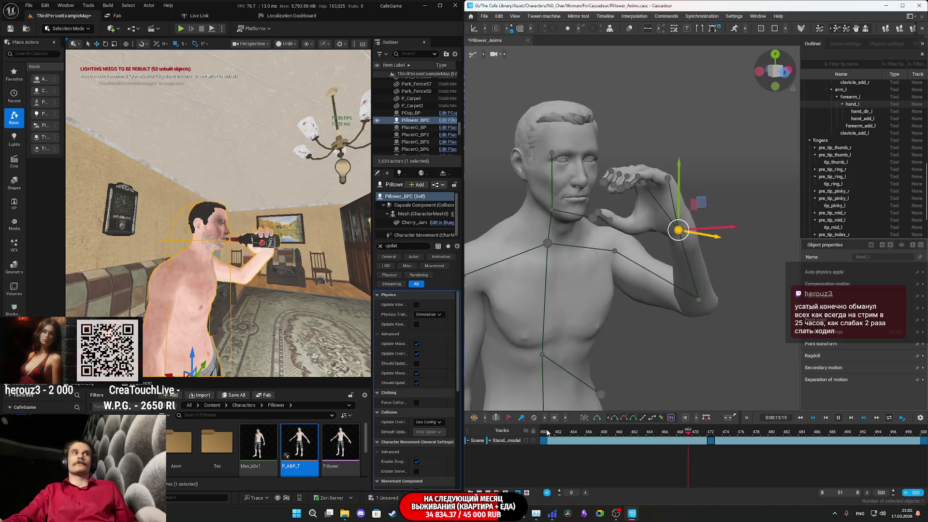
pyautogui.press('space')
pyautogui.press('space')
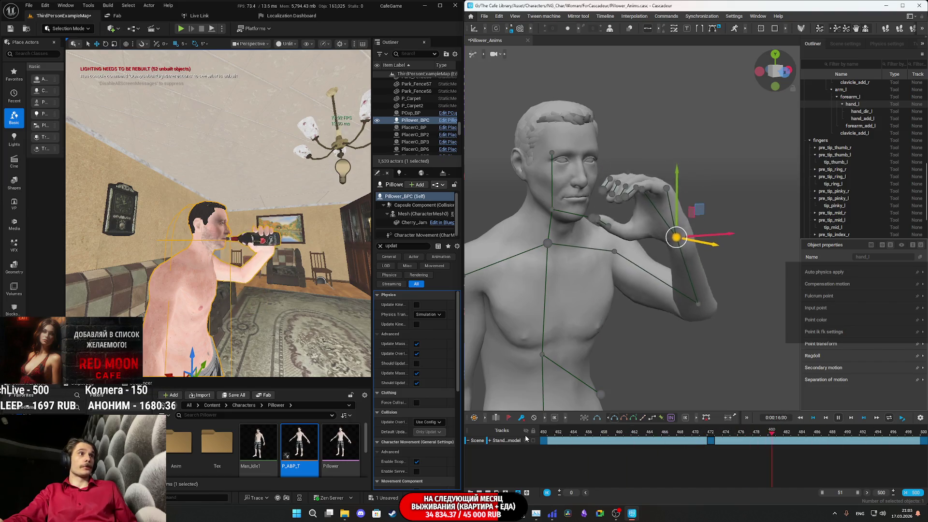
pyautogui.press('space')
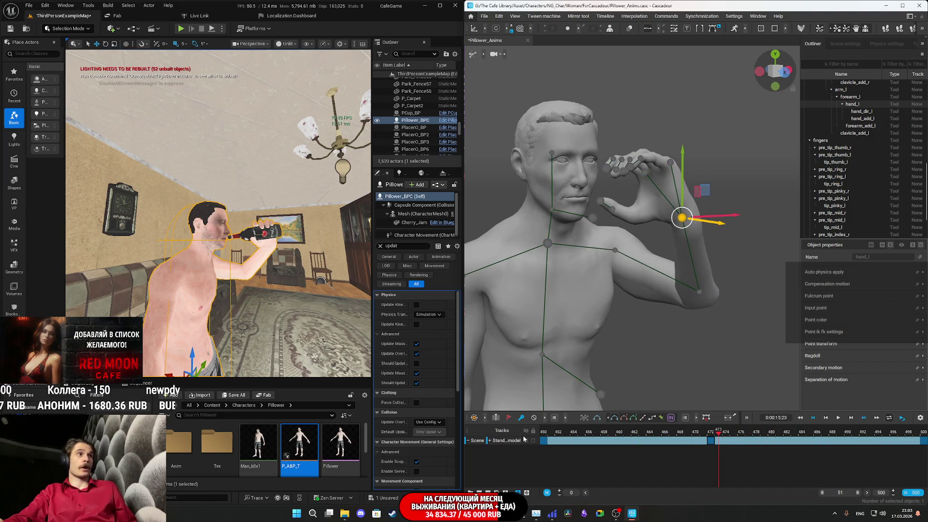
pyautogui.moveTo(624, 434); pyautogui.dragTo(540, 432)
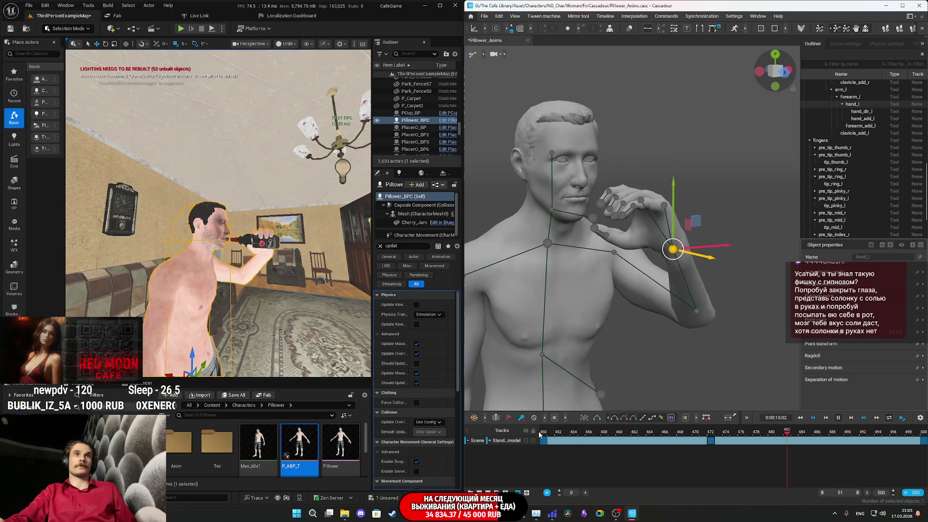
# Step: At frame 472, nudge the left hand slightly sideways and replay to review
pyautogui.click(711, 431)
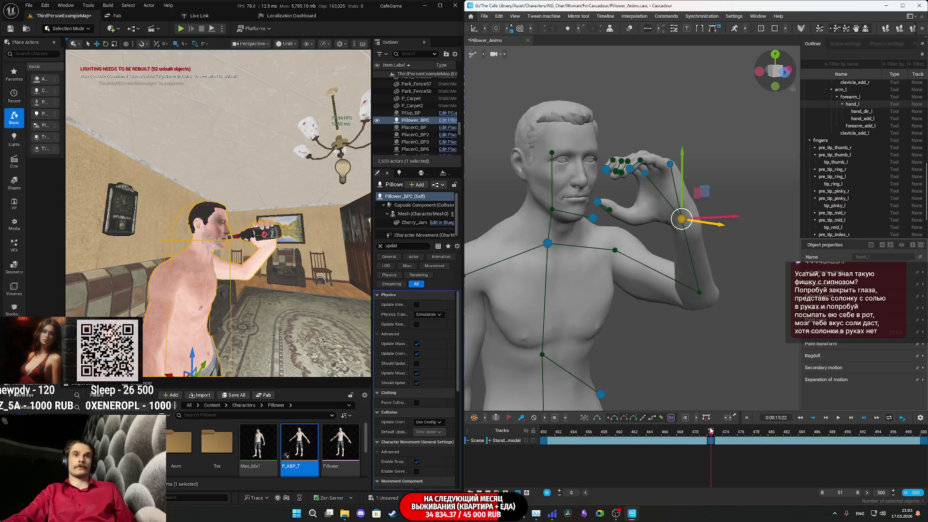
pyautogui.moveTo(717, 225); pyautogui.dragTo(721, 226)
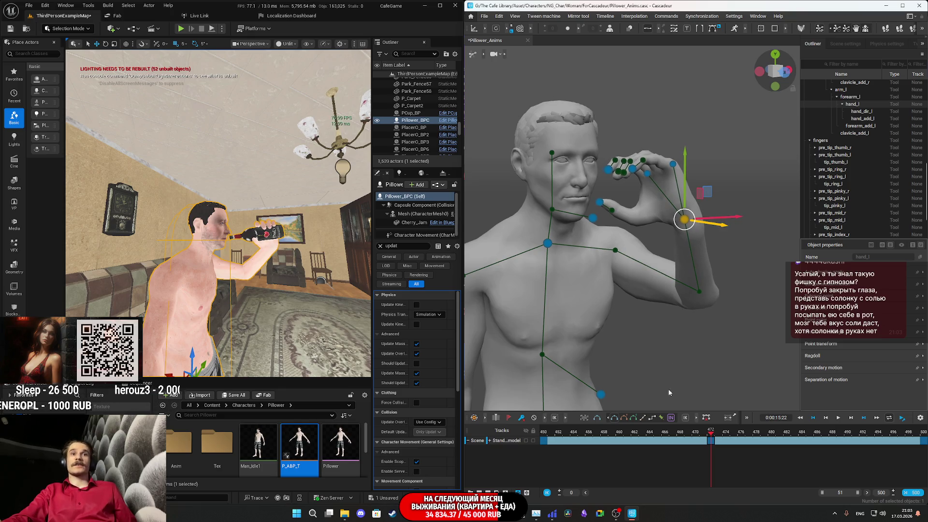
pyautogui.press('space')
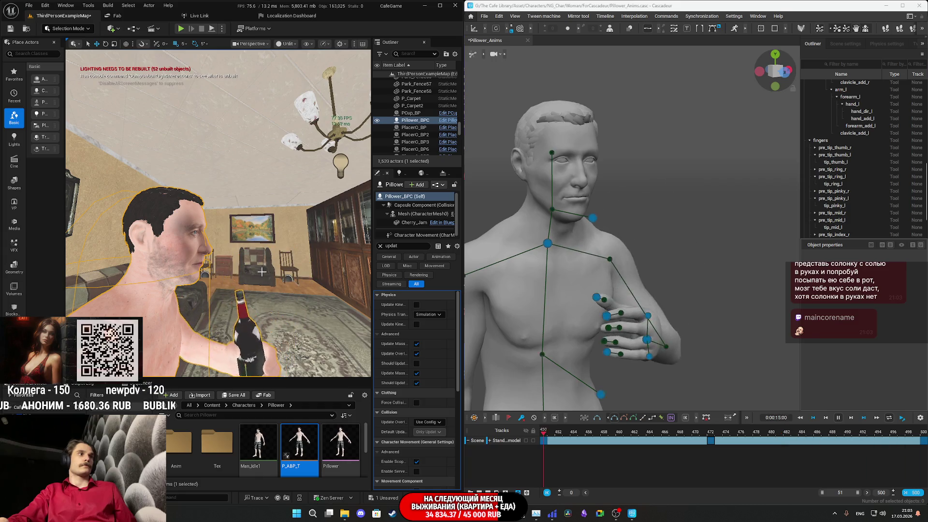
pyautogui.click(643, 433)
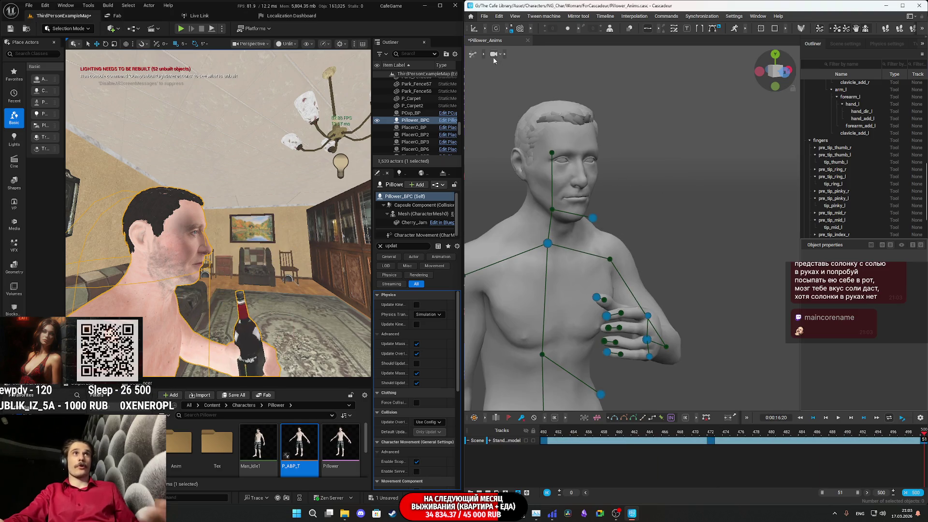
# Step: Open the video export settings from File > Export by mistake, then close them
pyautogui.click(483, 16)
pyautogui.moveTo(507, 95)
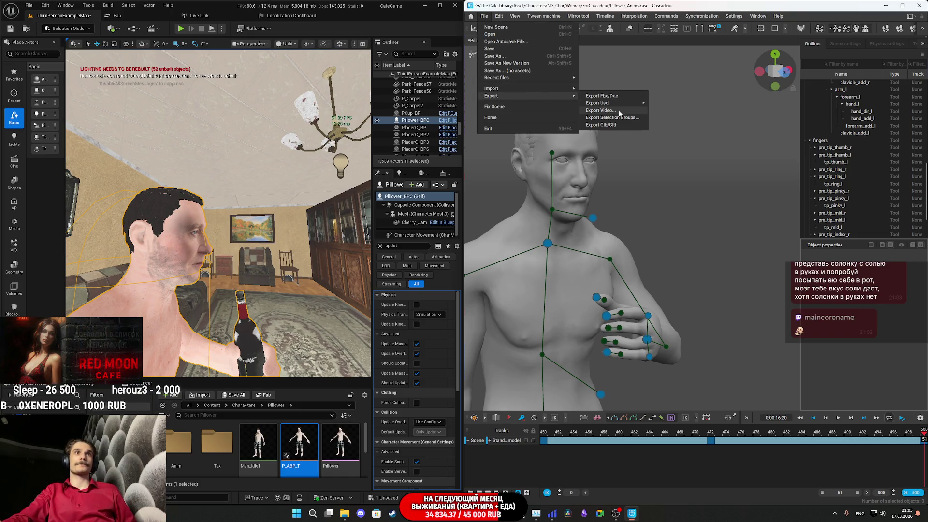
pyautogui.click(600, 110)
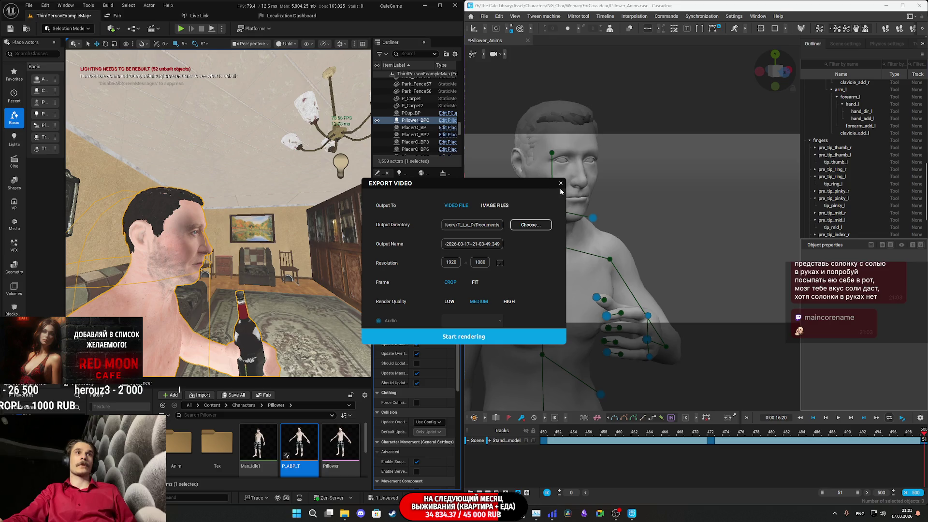
pyautogui.click(560, 184)
# Step: Export frames 450–500 via Export Fbx/Dae, saving as Drink_Beer.fbx in Pillower Anims
pyautogui.click(483, 17)
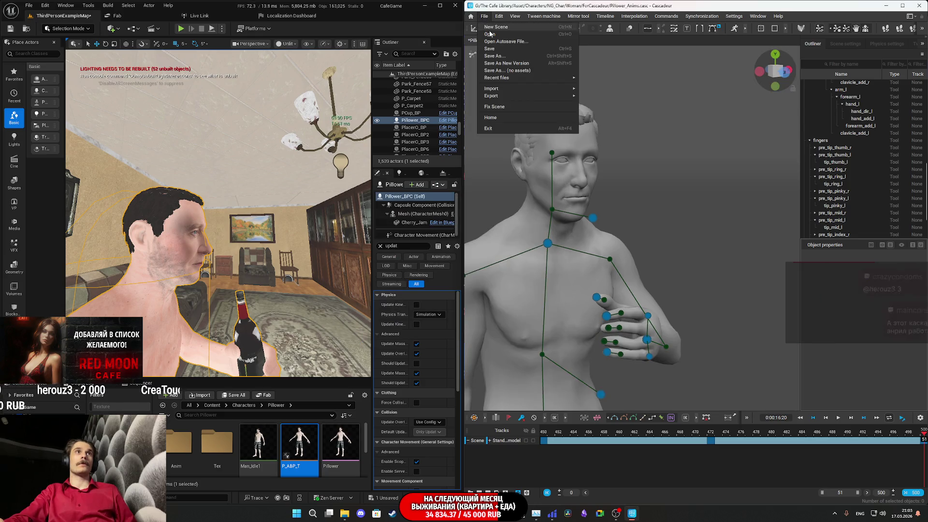
pyautogui.moveTo(548, 96)
pyautogui.click(599, 96)
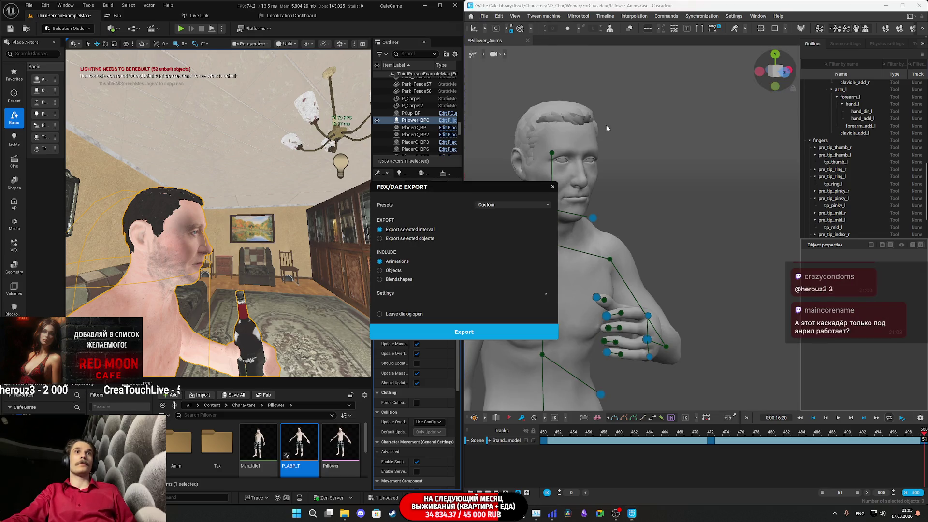
pyautogui.click(465, 331)
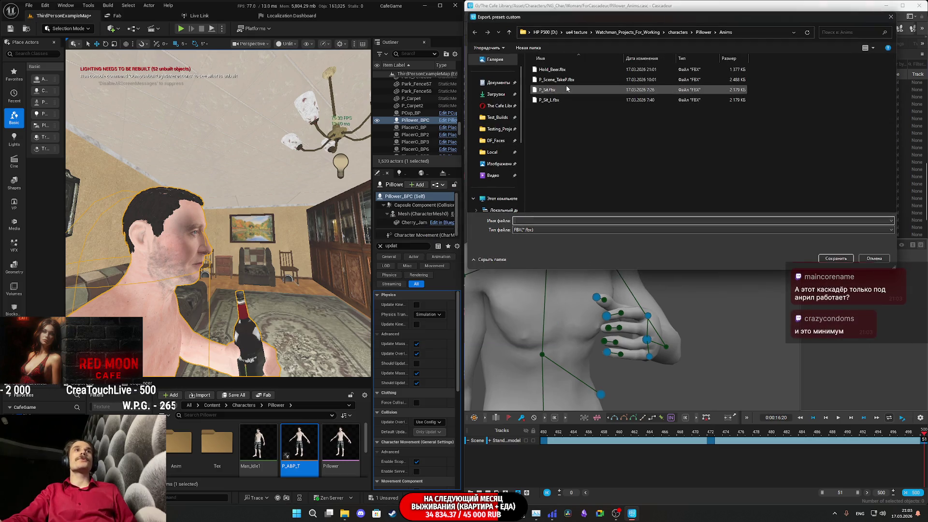
pyautogui.click(552, 69)
pyautogui.doubleClick(525, 220)
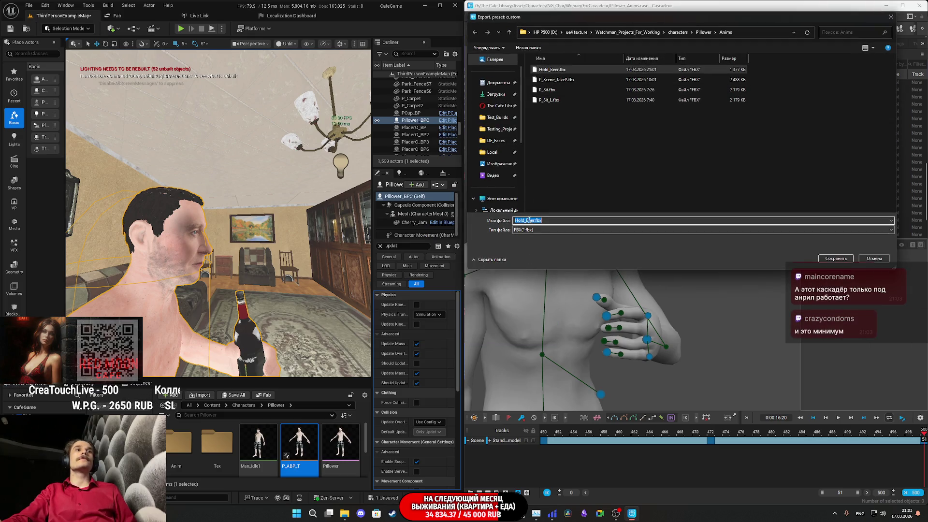
pyautogui.moveTo(526, 220); pyautogui.dragTo(499, 220)
pyautogui.write('Drink')
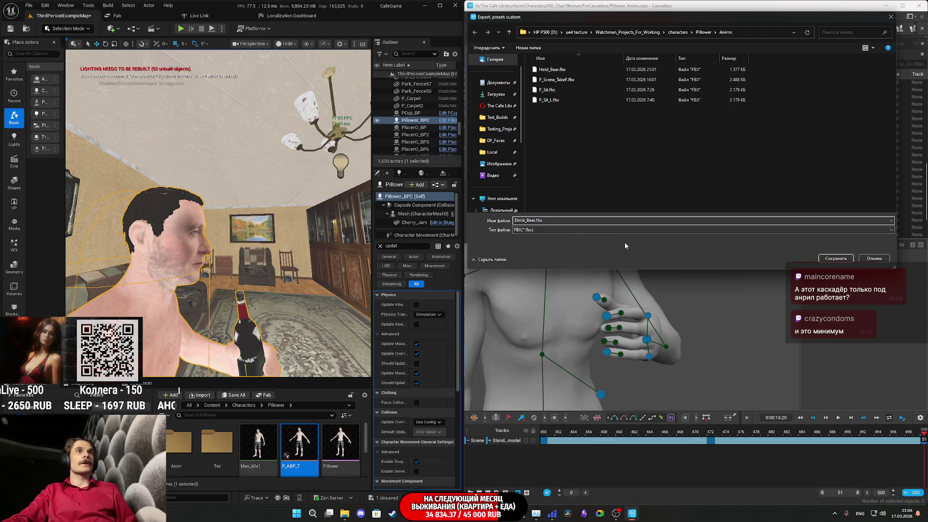
pyautogui.click(830, 258)
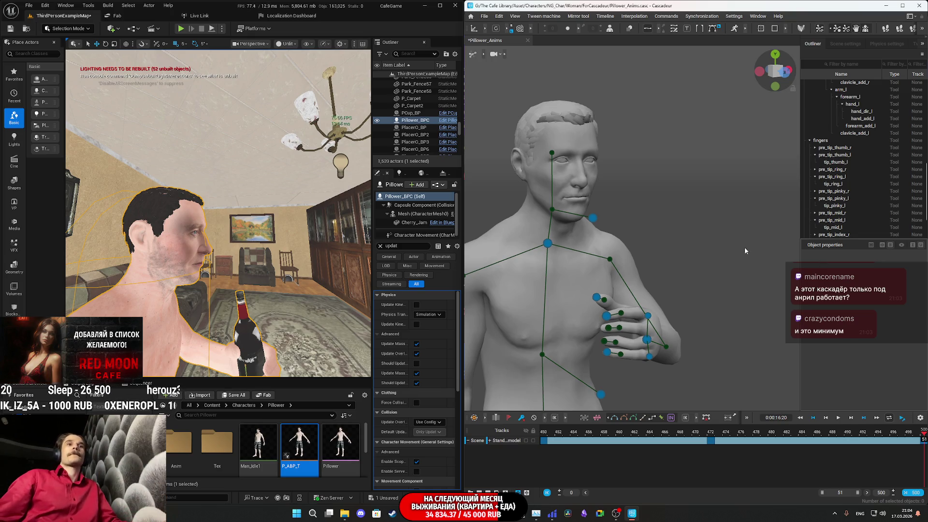
# Step: Save the Pillower_Anims scene with the left hand curled into a grip at the chest
pyautogui.scroll(-3, 746, 247)
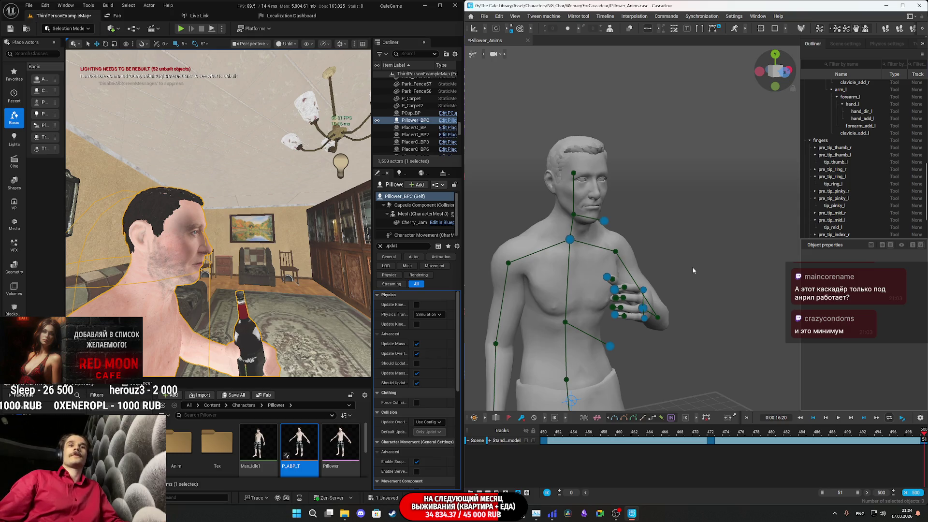
pyautogui.scroll(1, 689, 269)
pyautogui.hotkey('ctrl', 's')
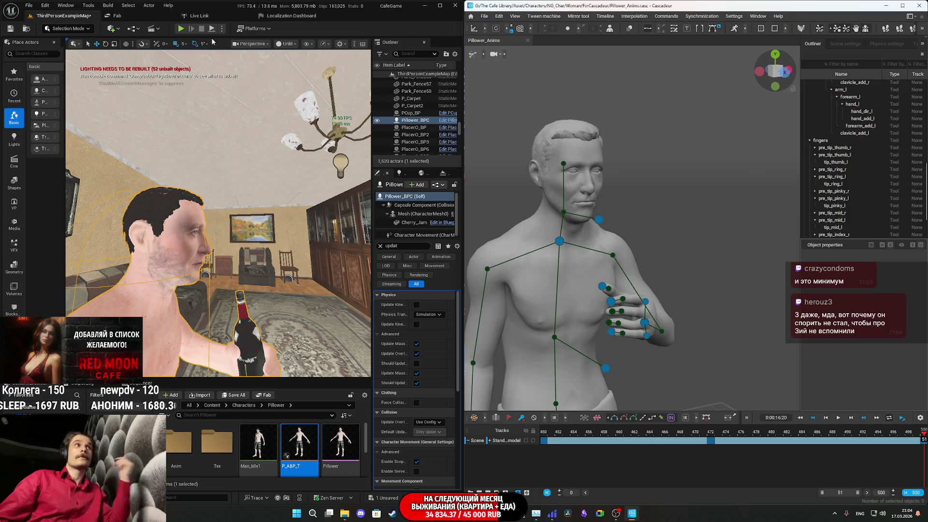
# Step: Import Hold_Beer.fbx into the Pillower Anim folder using Pillower_Skeleton
pyautogui.doubleClick(207, 8)
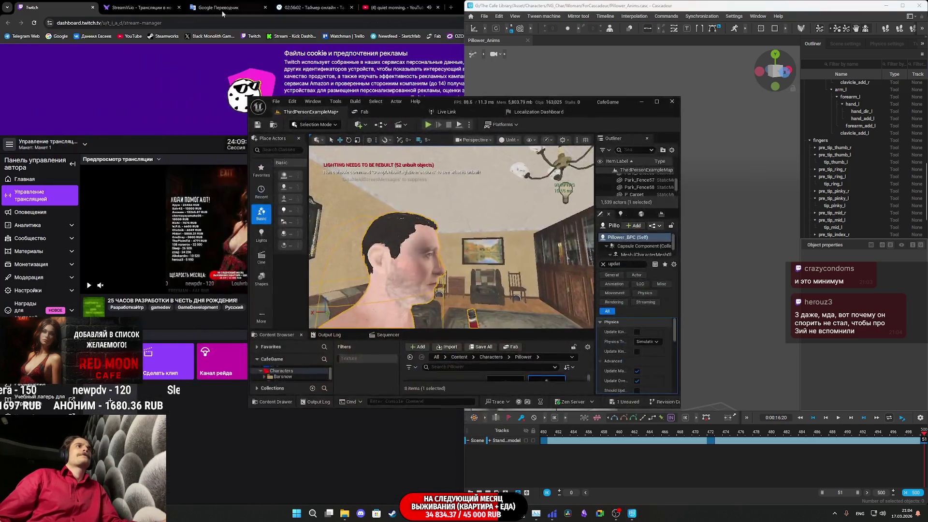
pyautogui.doubleClick(546, 103)
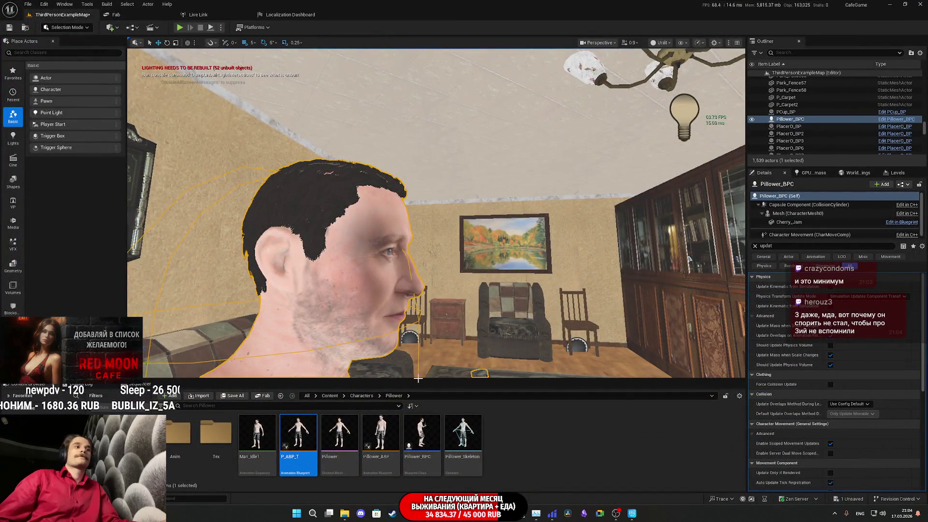
pyautogui.doubleClick(180, 432)
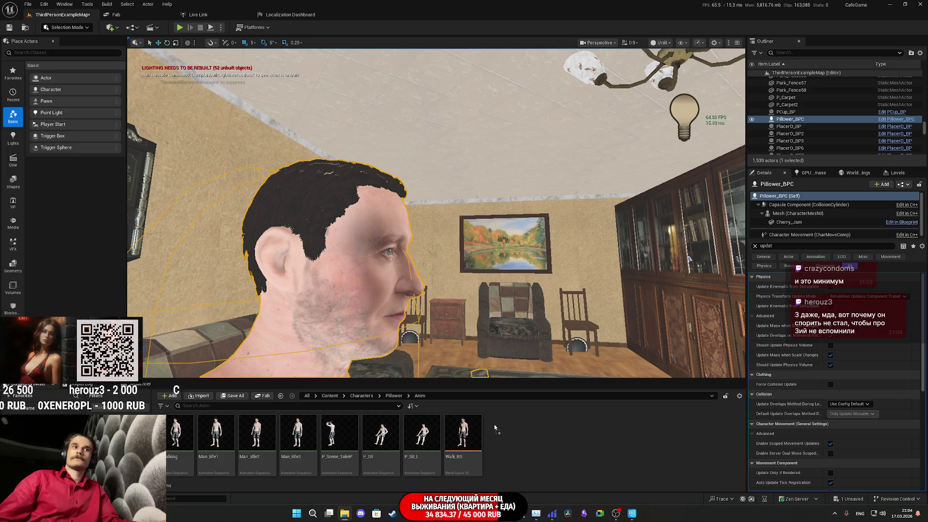
pyautogui.scroll(-5, 516, 309)
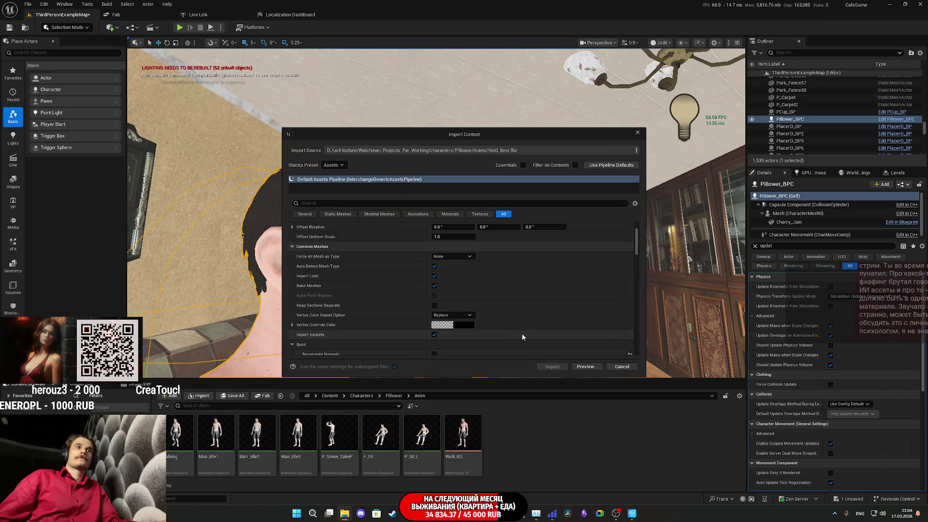
pyautogui.scroll(-3, 517, 307)
pyautogui.click(486, 290)
pyautogui.scroll(-3, 501, 388)
pyautogui.scroll(-2, 511, 393)
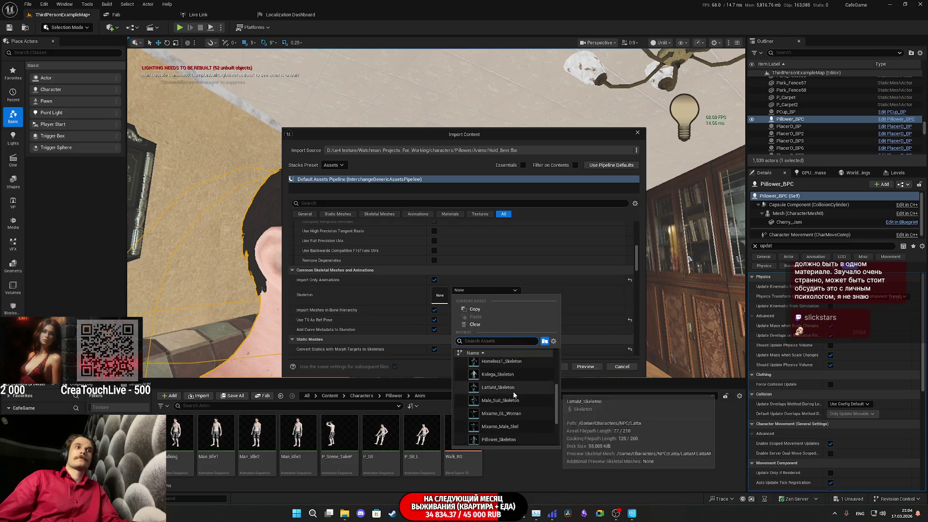
pyautogui.click(507, 416)
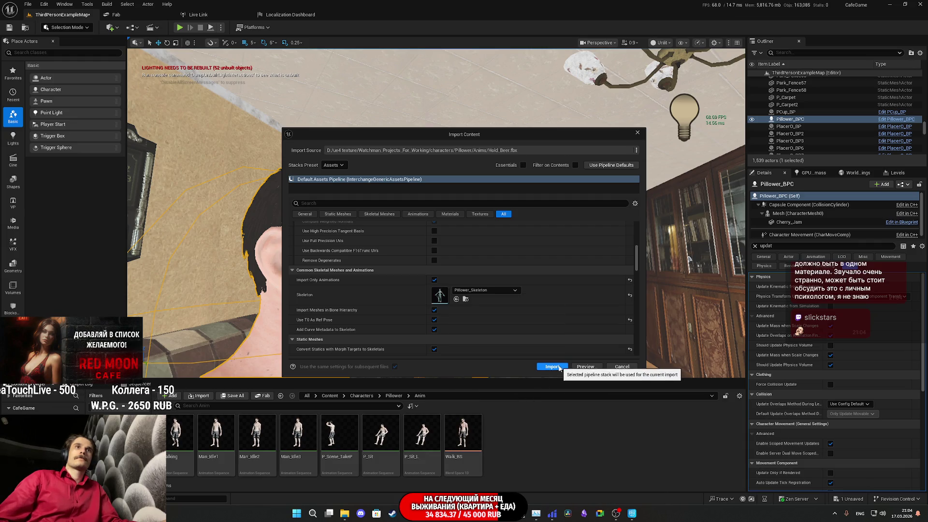
pyautogui.click(552, 367)
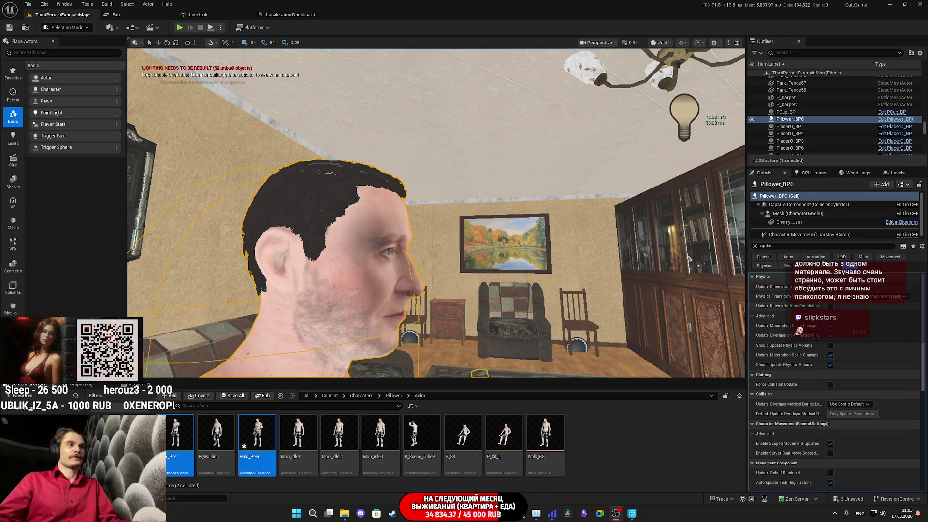
# Step: Save Drink_Beer, Hold_Beer and the map, then open Drink_Beer
pyautogui.click(222, 397)
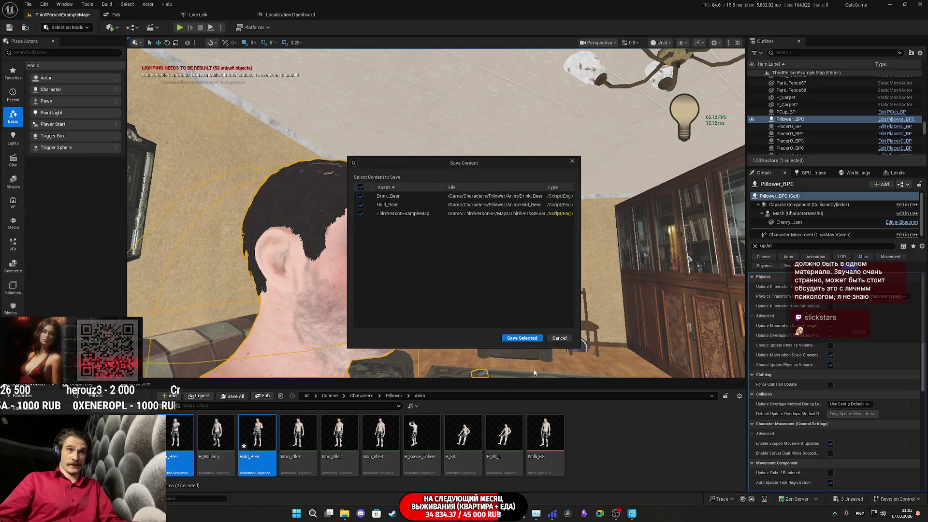
pyautogui.click(521, 340)
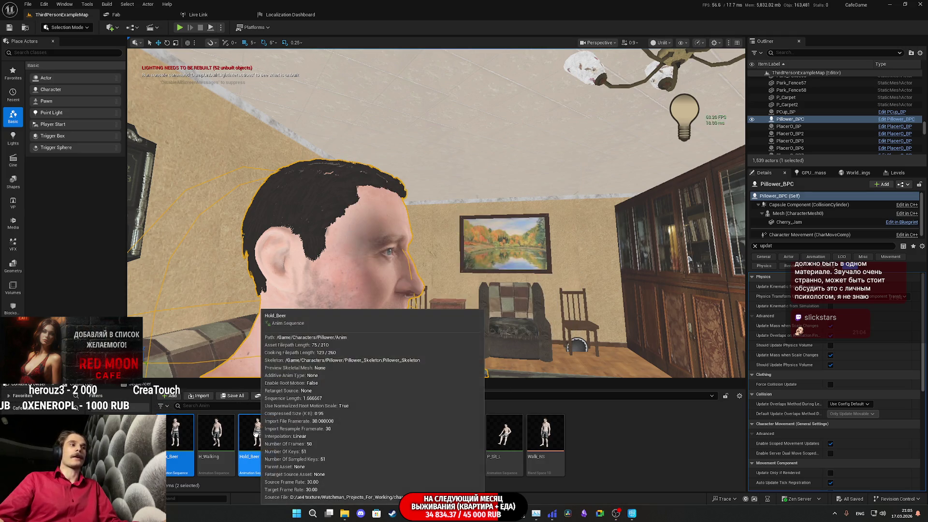
pyautogui.doubleClick(180, 435)
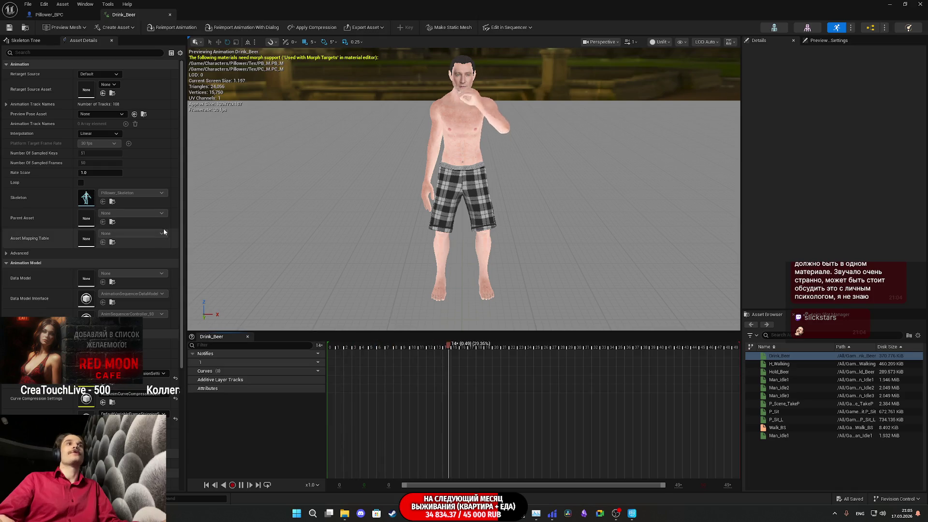
# Step: Slow Drink_Beer's Rate Scale to about 0.456, then close its editor
pyautogui.write('0.456')
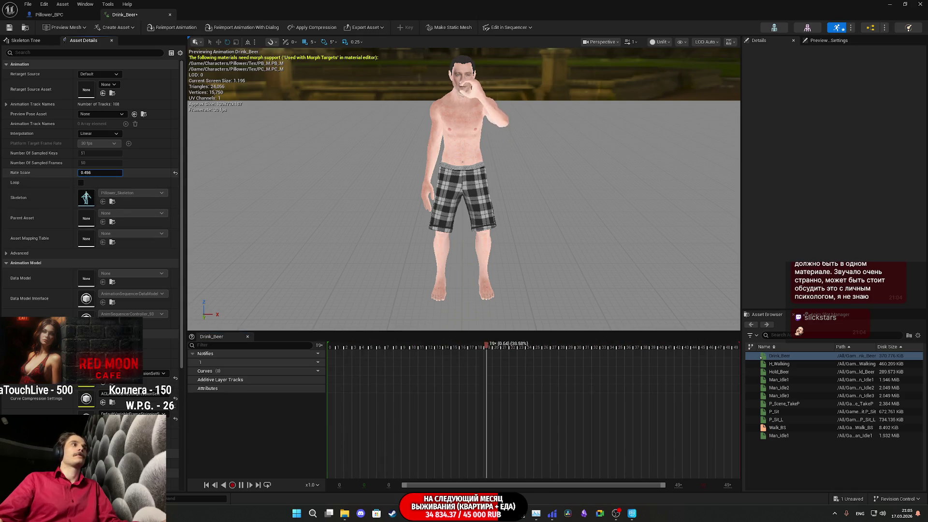
pyautogui.press('Return')
pyautogui.moveTo(97, 173)
pyautogui.mouseDown()
pyautogui.moveTo(111, 172)
pyautogui.moveTo(104, 174)
pyautogui.mouseUp()
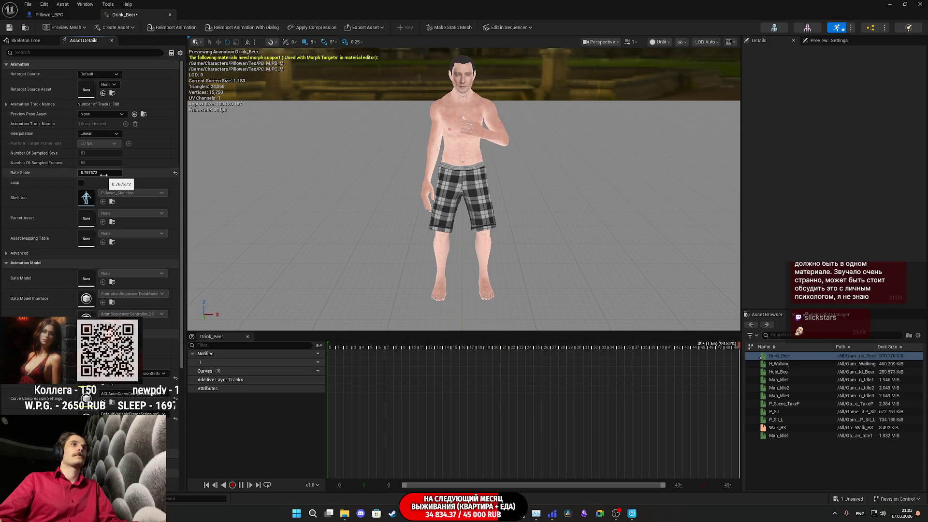
pyautogui.click(105, 173)
pyautogui.press('BackSpace')
pyautogui.press('BackSpace')
pyautogui.press('BackSpace')
pyautogui.press('BackSpace')
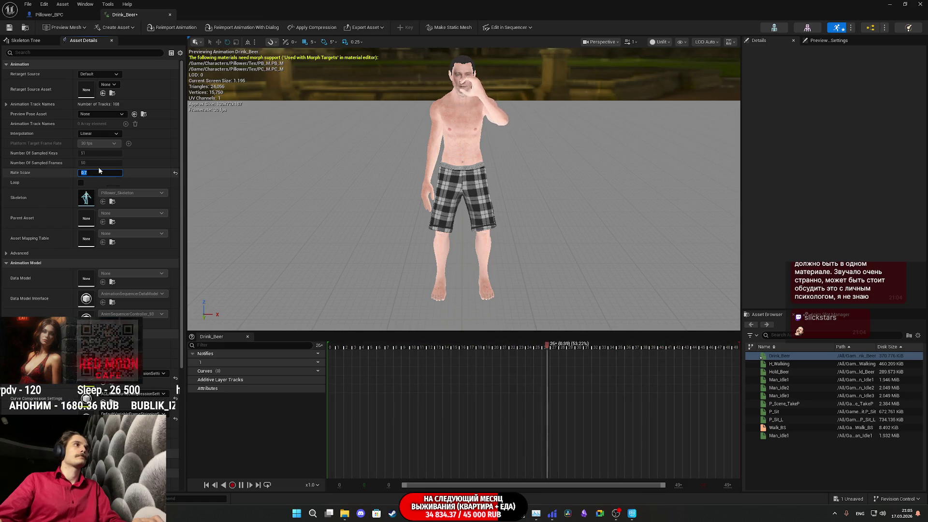
pyautogui.click(170, 15)
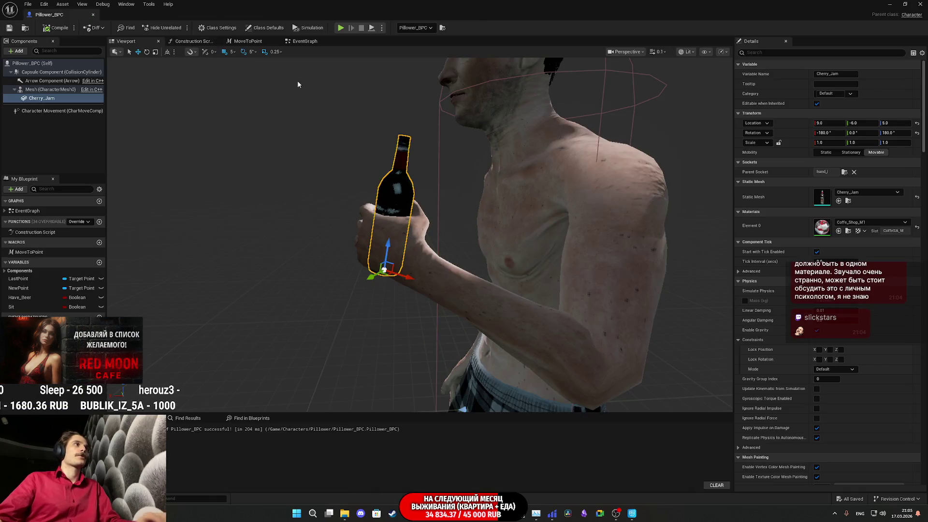
# Step: Try a slower Hold_Beer Rate Scale, leave it at 1.0, and save Hold_Beer
pyautogui.click(904, 4)
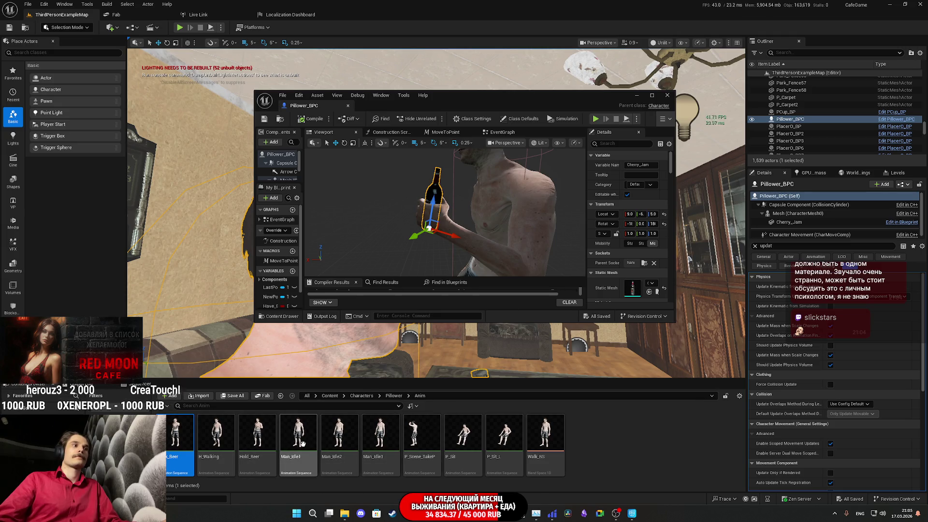
pyautogui.click(257, 435)
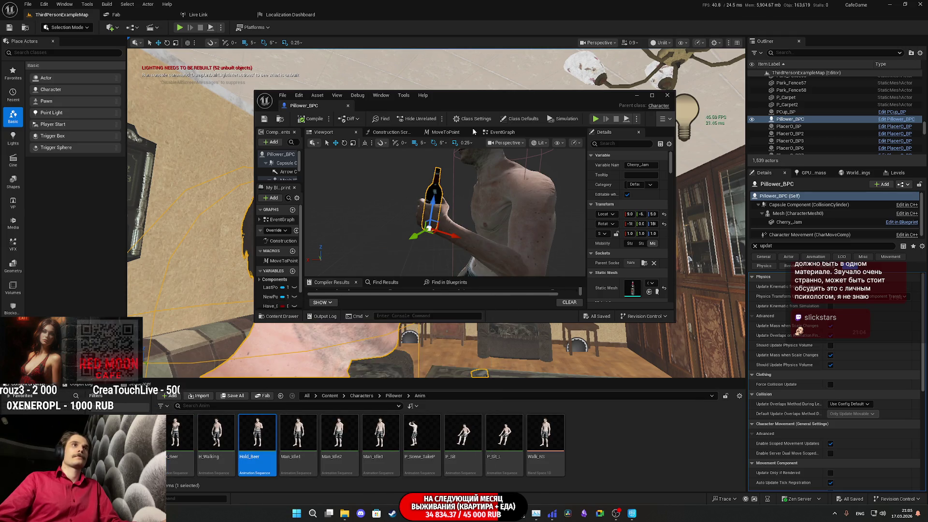
pyautogui.doubleClick(470, 95)
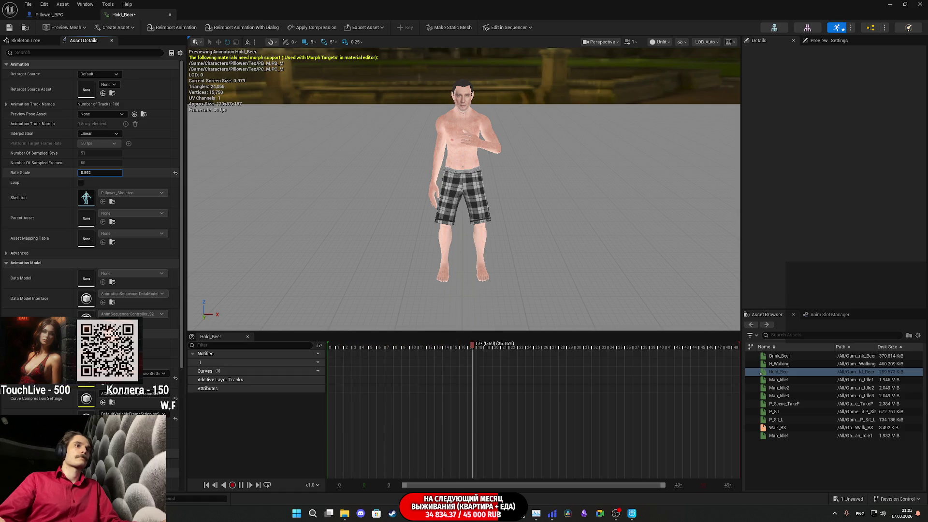
pyautogui.press('BackSpace')
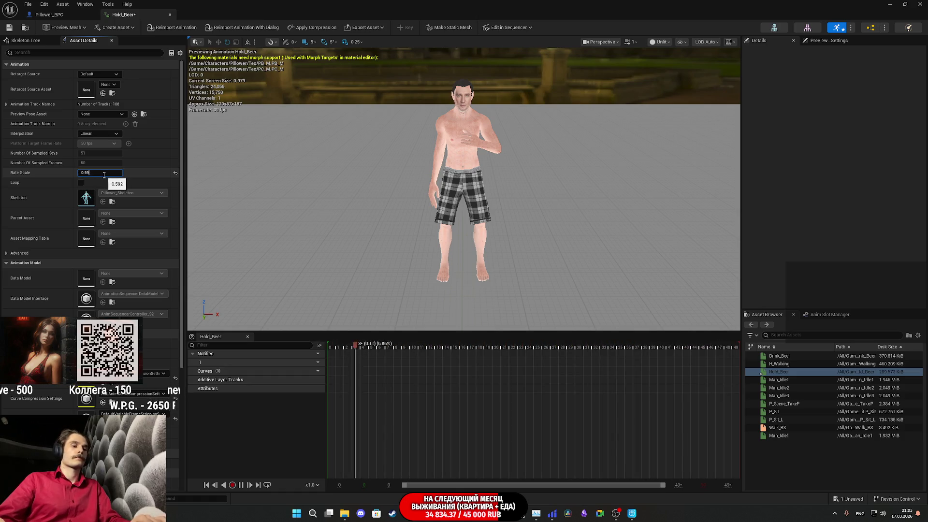
pyautogui.press('BackSpace')
pyautogui.press('BackSpace')
pyautogui.press('BackSpace')
pyautogui.write('1')
pyautogui.press('Return')
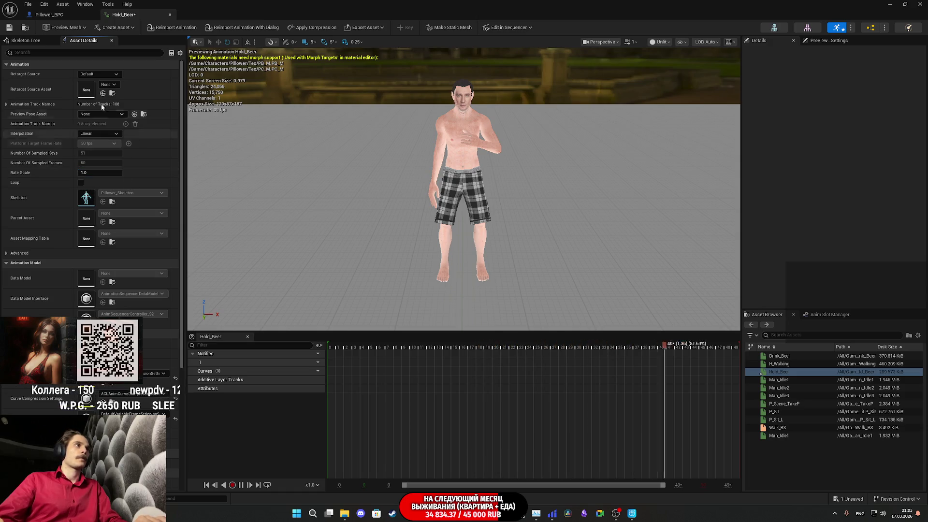
pyautogui.moveTo(116, 173); pyautogui.dragTo(108, 172)
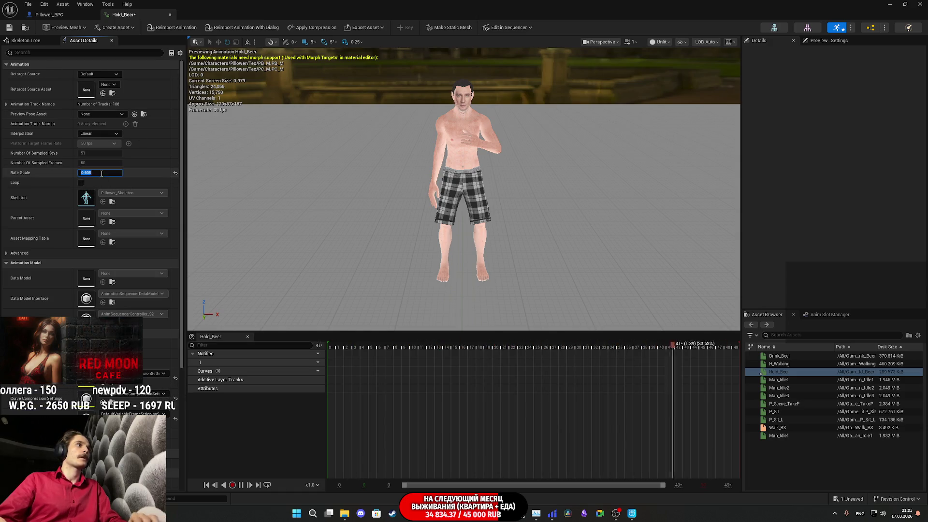
pyautogui.click(107, 172)
pyautogui.write('8')
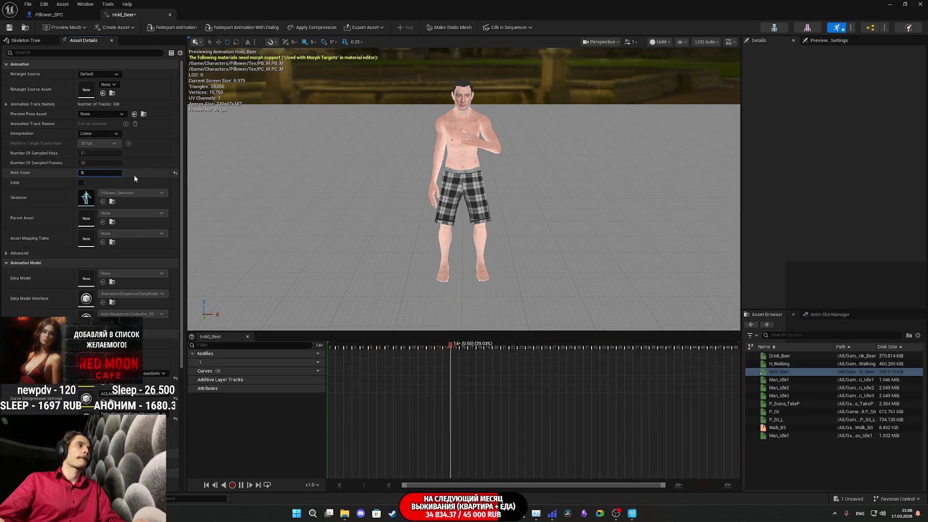
pyautogui.click(175, 172)
pyautogui.click(10, 29)
# Step: Return to the Pillower_BPC blueprint, then bring the Twitch stream dashboard forward
pyautogui.click(48, 14)
pyautogui.moveTo(425, 513)
pyautogui.click(408, 463)
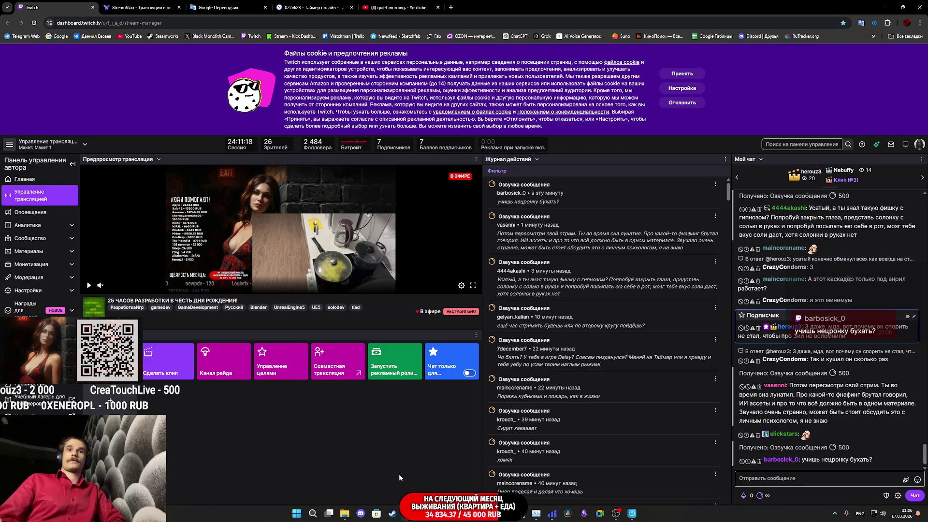
# Step: Play the Royalty Core Classical Music video in the YouTube tab, then switch back to Unreal
pyautogui.click(397, 7)
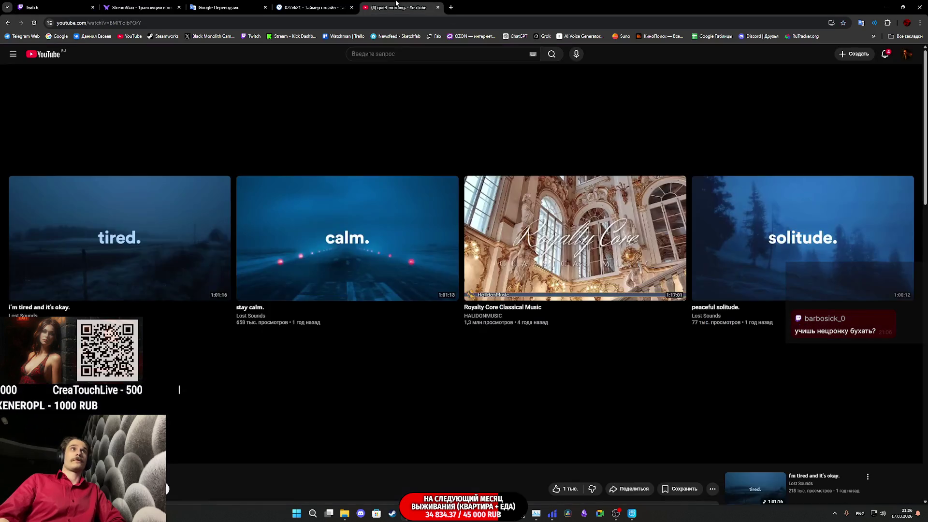
pyautogui.click(519, 236)
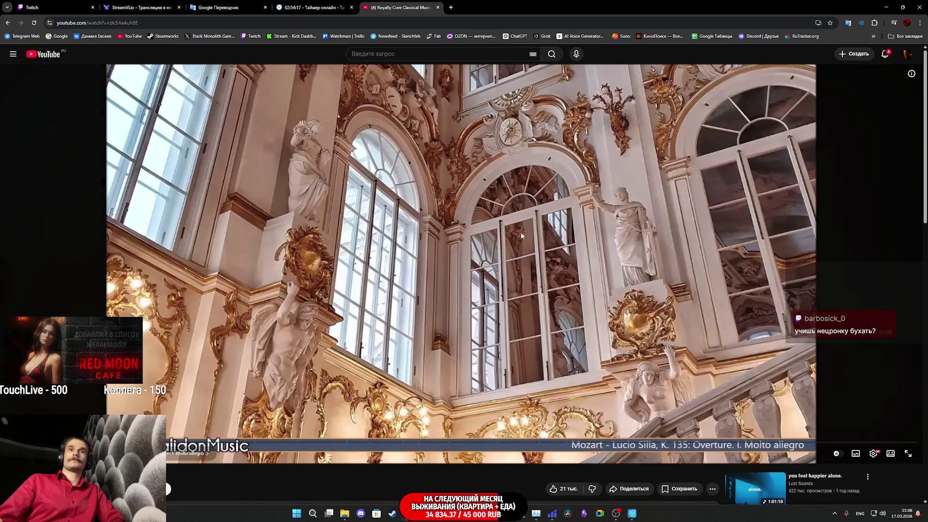
pyautogui.click(80, 12)
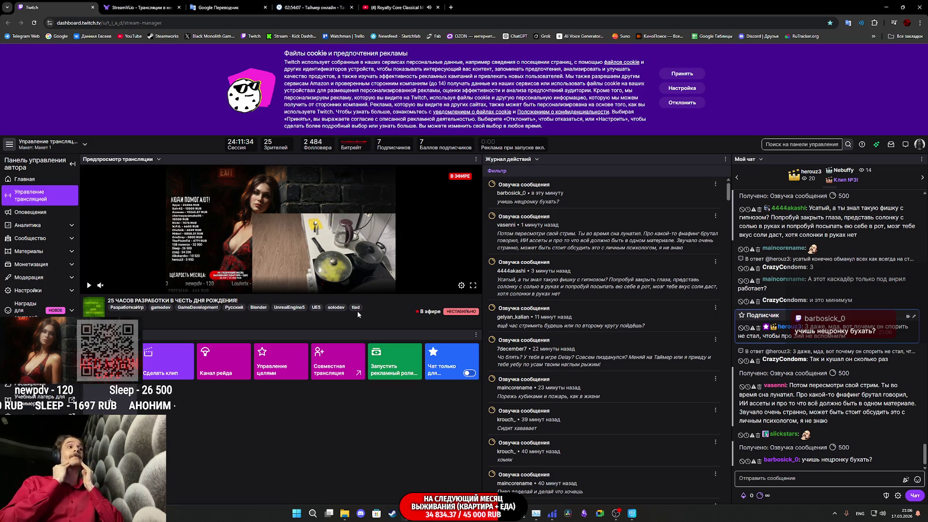
pyautogui.moveTo(446, 518)
pyautogui.click(478, 471)
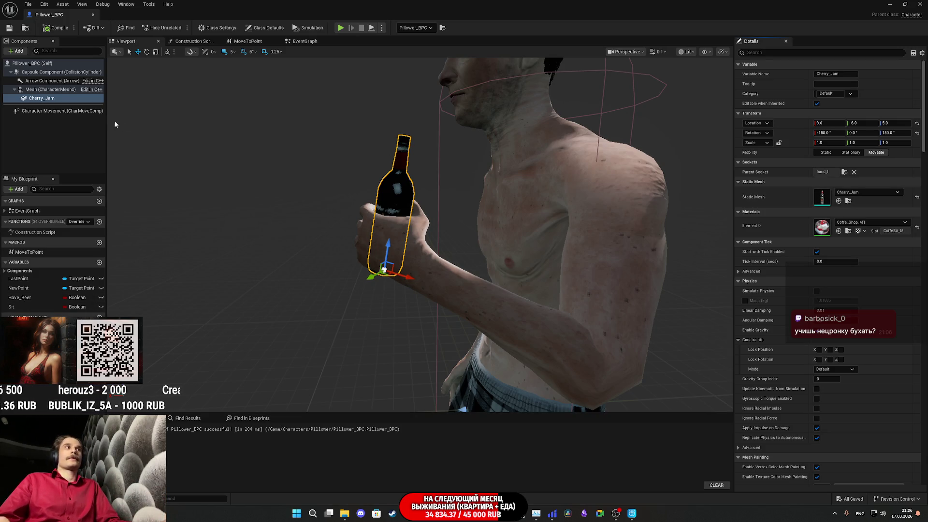
# Step: Move the Pillower_ABP asset into the Pillower Anim folder
pyautogui.click(34, 90)
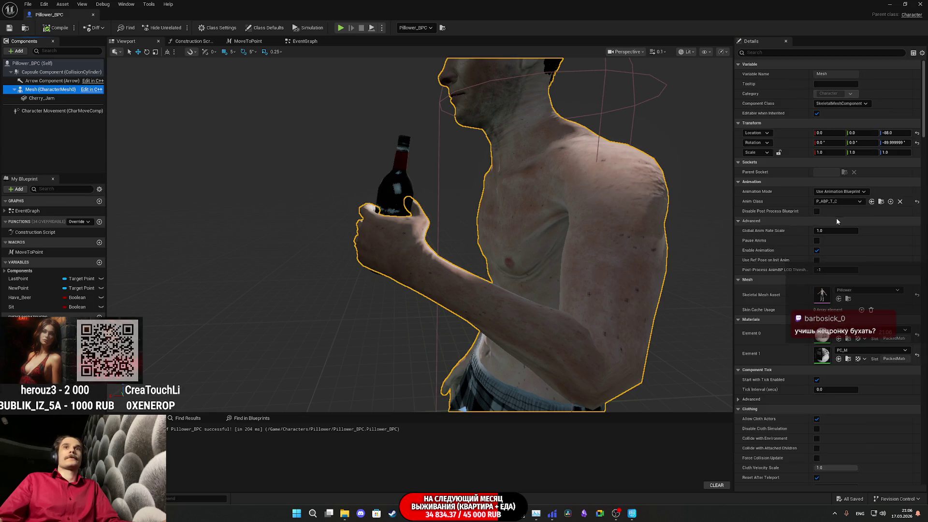
pyautogui.click(904, 4)
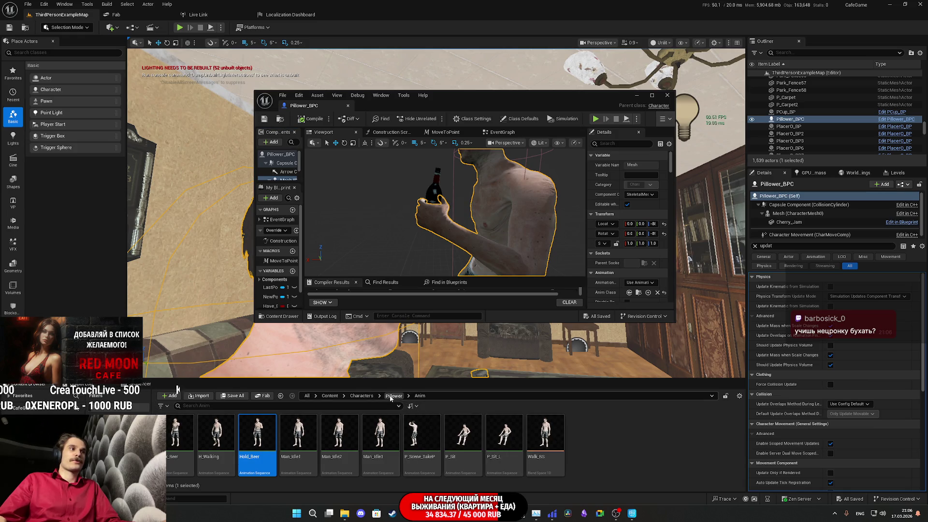
pyautogui.click(393, 395)
pyautogui.moveTo(387, 439); pyautogui.dragTo(192, 449)
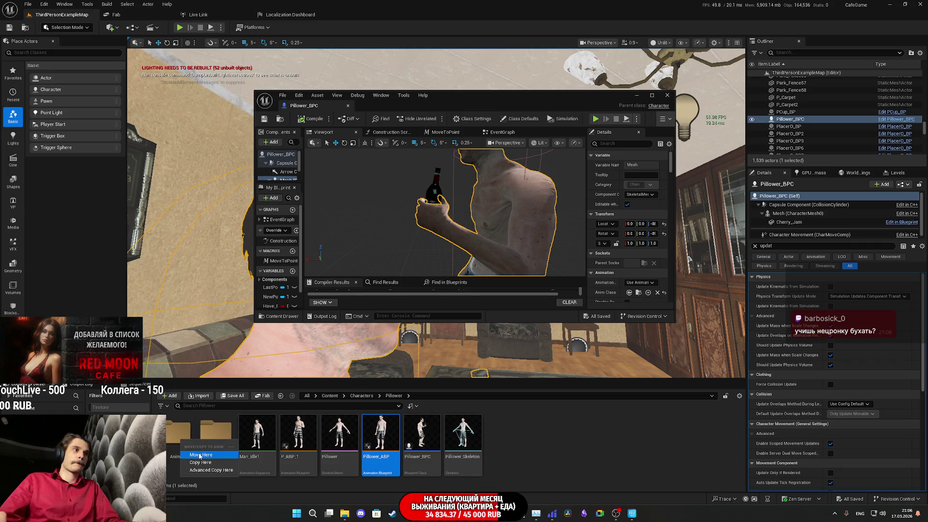
pyautogui.click(199, 455)
pyautogui.doubleClick(172, 437)
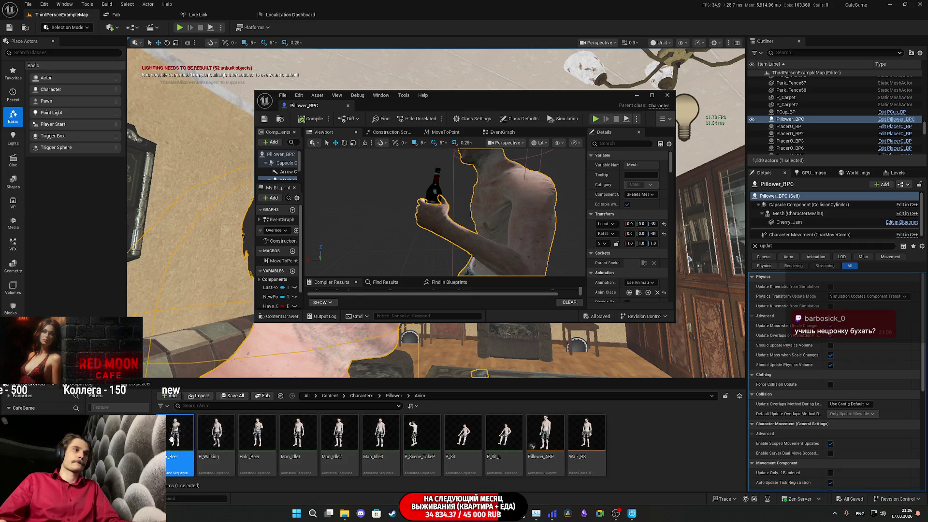
pyautogui.click(545, 433)
# Step: Set the Pillower_BPC mesh Location Z to -88 and compile
pyautogui.click(652, 224)
pyautogui.write('-88')
pyautogui.press('Return')
pyautogui.click(305, 119)
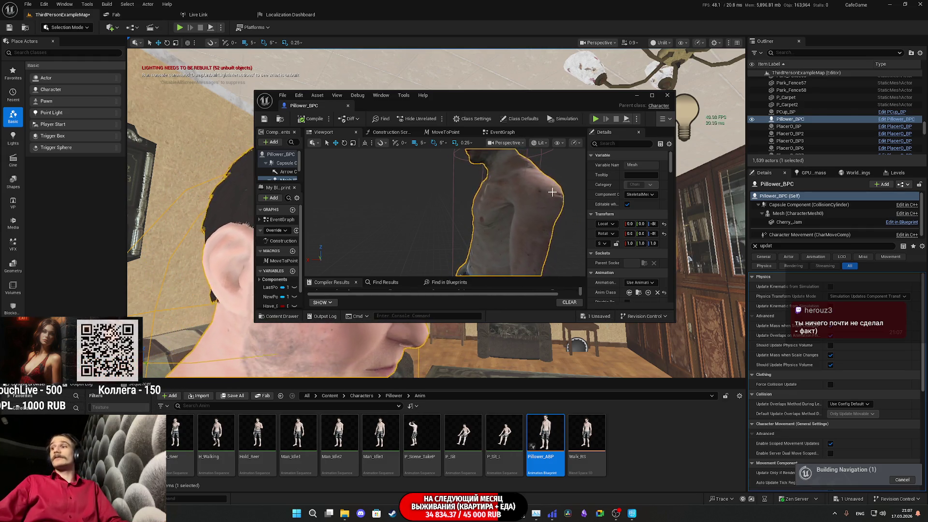
# Step: Open Pillower_ABP from the Content Browser and view its AnimGraph
pyautogui.doubleClick(495, 104)
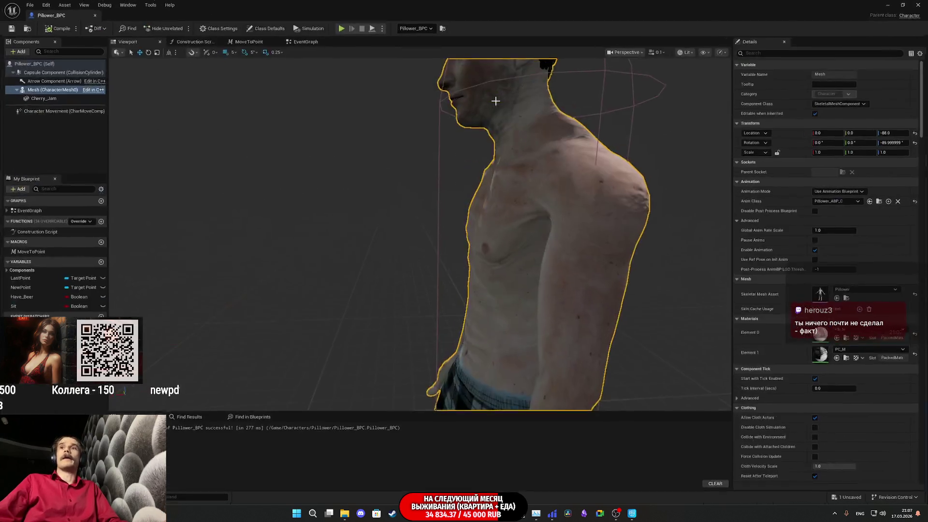
pyautogui.click(880, 201)
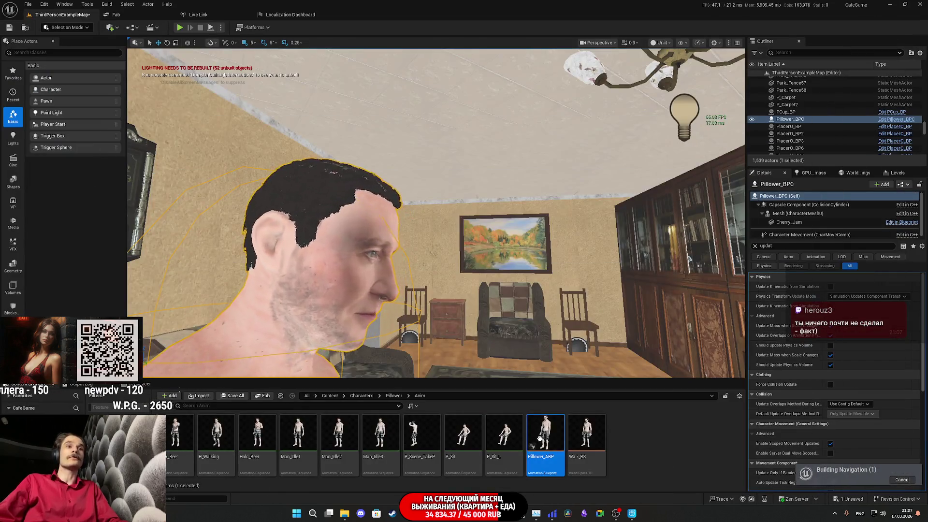
pyautogui.doubleClick(540, 437)
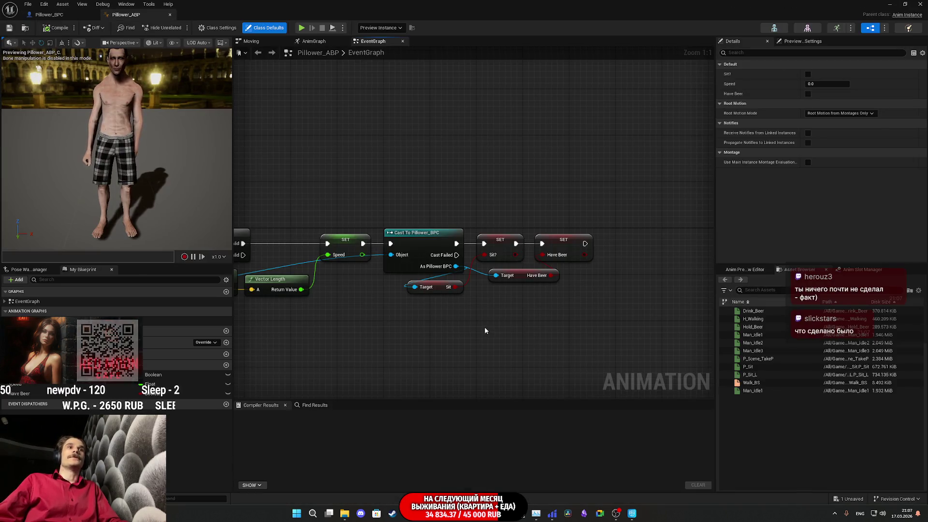
pyautogui.click(313, 41)
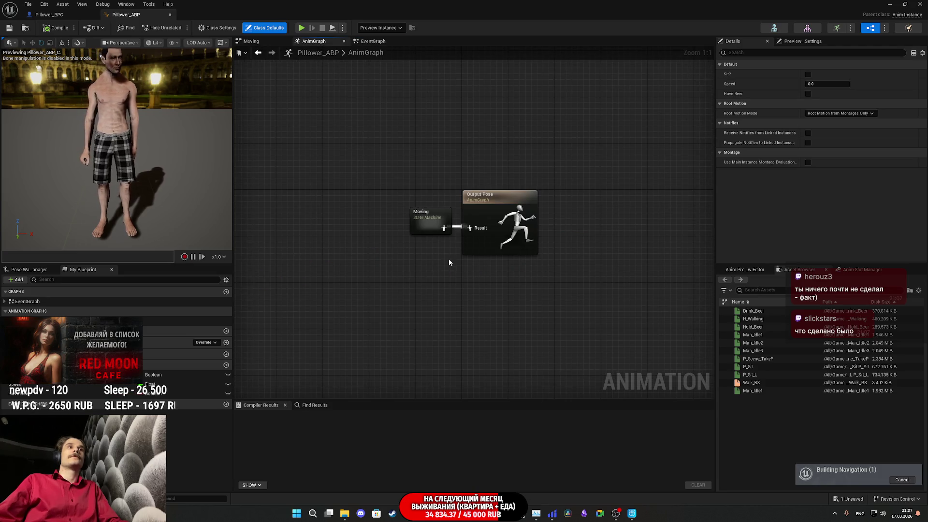
# Step: Peek inside the Moving state machine, then shift its node left of Output Pose
pyautogui.doubleClick(430, 225)
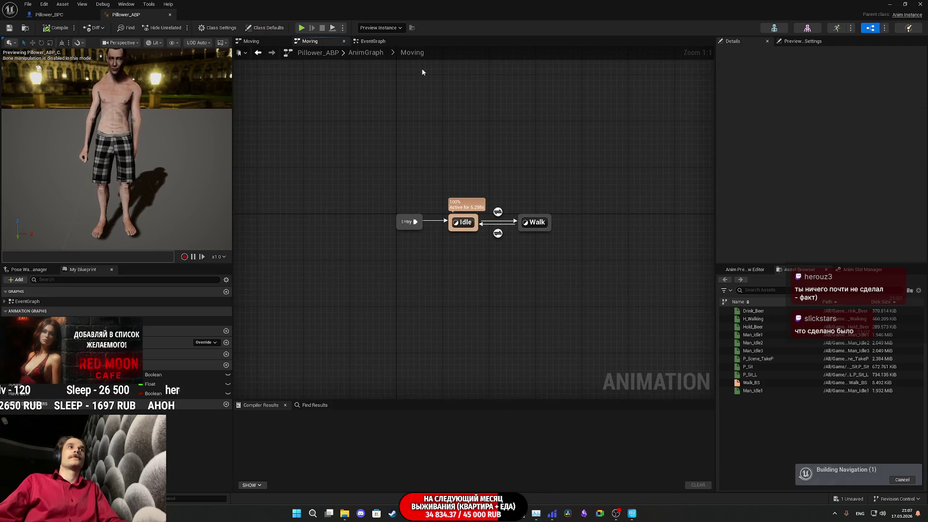
pyautogui.click(370, 55)
pyautogui.moveTo(431, 226)
pyautogui.mouseDown()
pyautogui.moveTo(331, 220)
pyautogui.moveTo(311, 229)
pyautogui.moveTo(343, 248)
pyautogui.mouseUp()
# Step: Add a Blend Poses by bool node and wire Moving into its False Pose
pyautogui.write('cas')
pyautogui.write('ble')
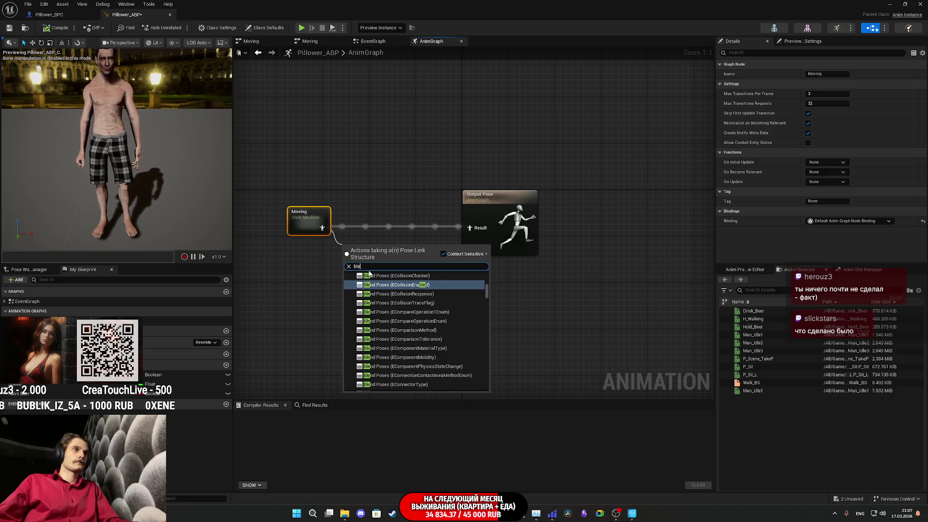
pyautogui.write('nd i')
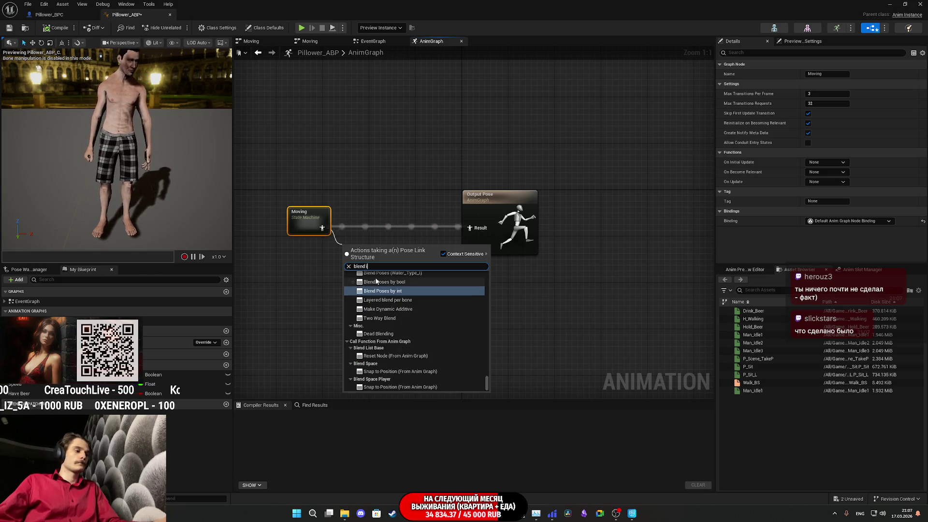
pyautogui.press('BackSpace')
pyautogui.write('bool')
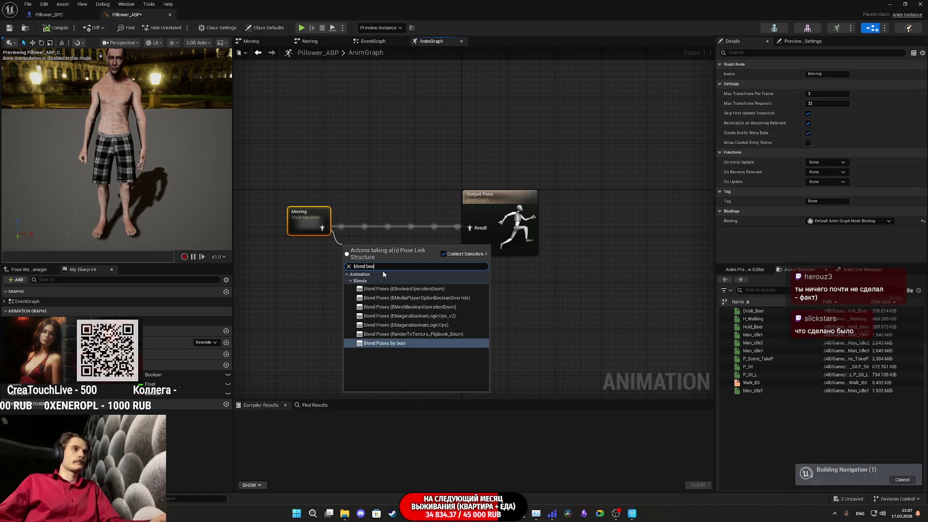
pyautogui.press('Return')
pyautogui.moveTo(394, 259); pyautogui.dragTo(398, 232)
pyautogui.moveTo(322, 228); pyautogui.dragTo(353, 239)
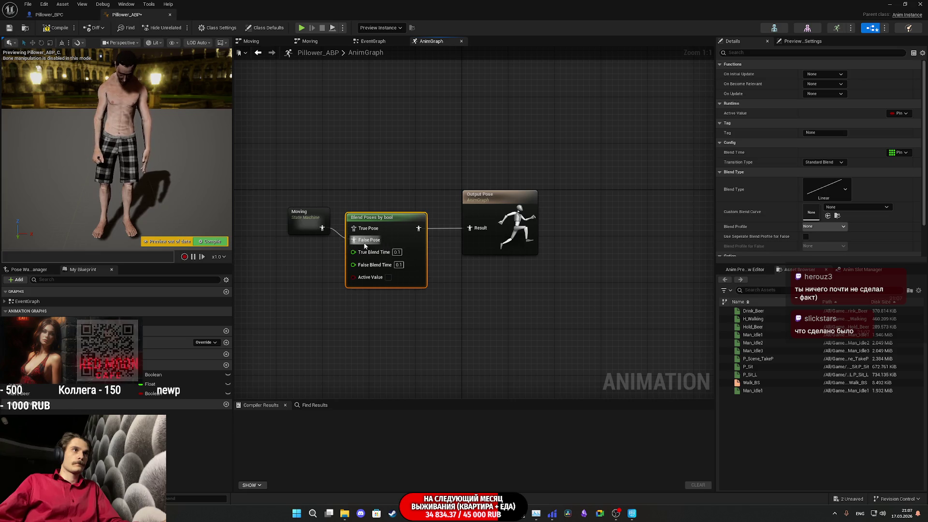
pyautogui.moveTo(298, 228); pyautogui.dragTo(297, 262)
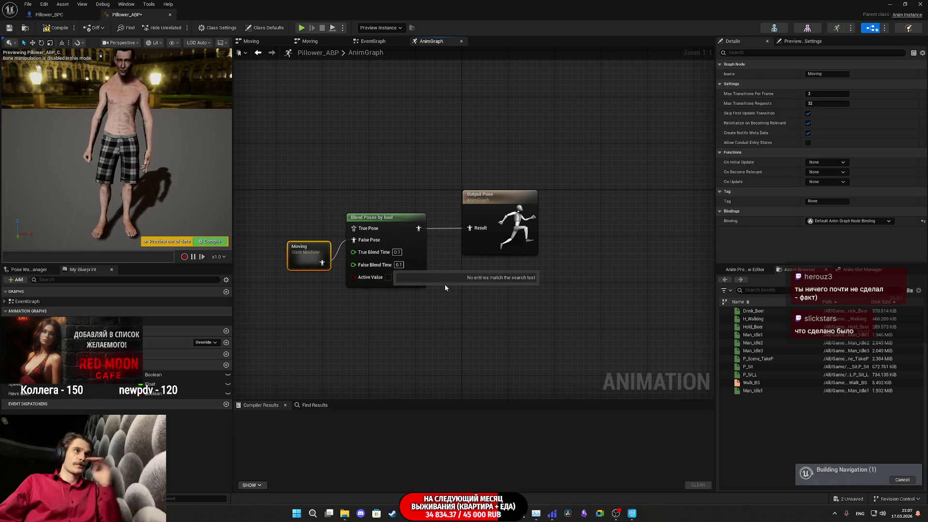
pyautogui.moveTo(442, 309); pyautogui.dragTo(540, 309)
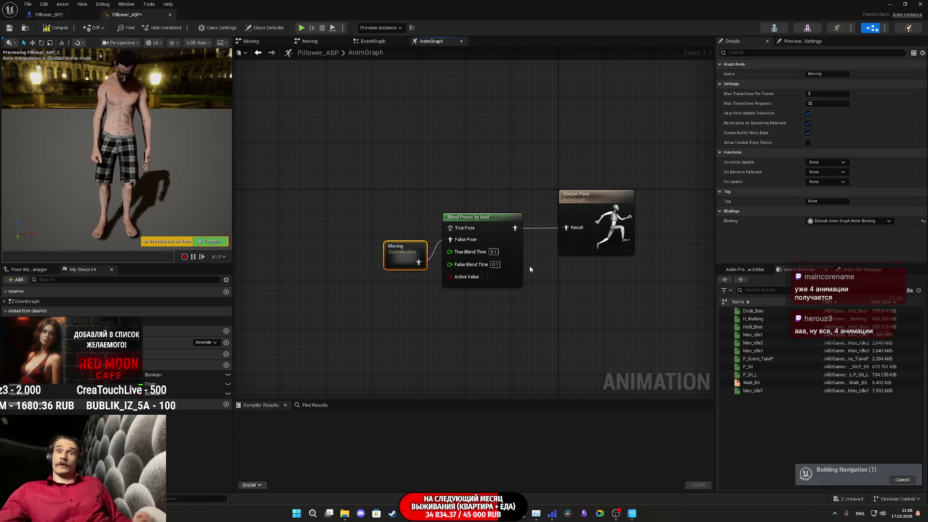
# Step: Make room and save Moving's output as a new cached pose named Move
pyautogui.moveTo(401, 263); pyautogui.dragTo(284, 257)
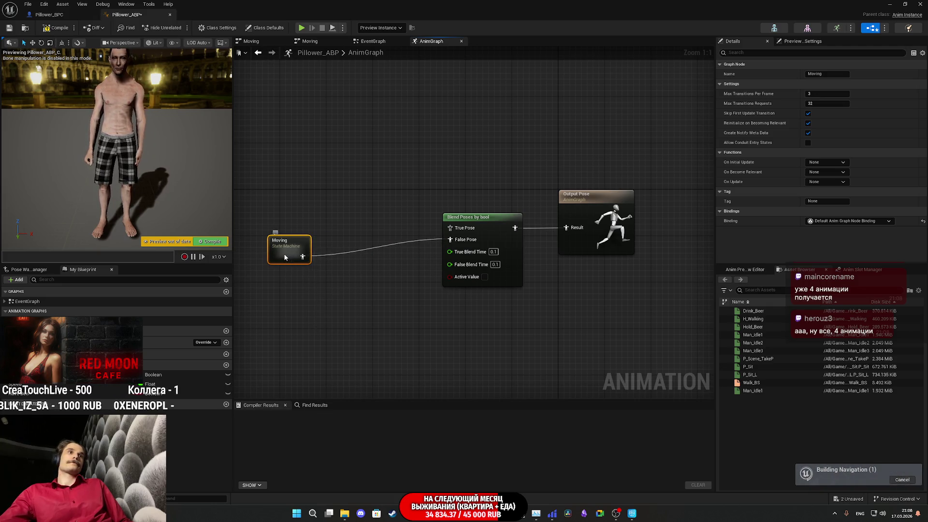
pyautogui.moveTo(293, 276); pyautogui.dragTo(401, 284)
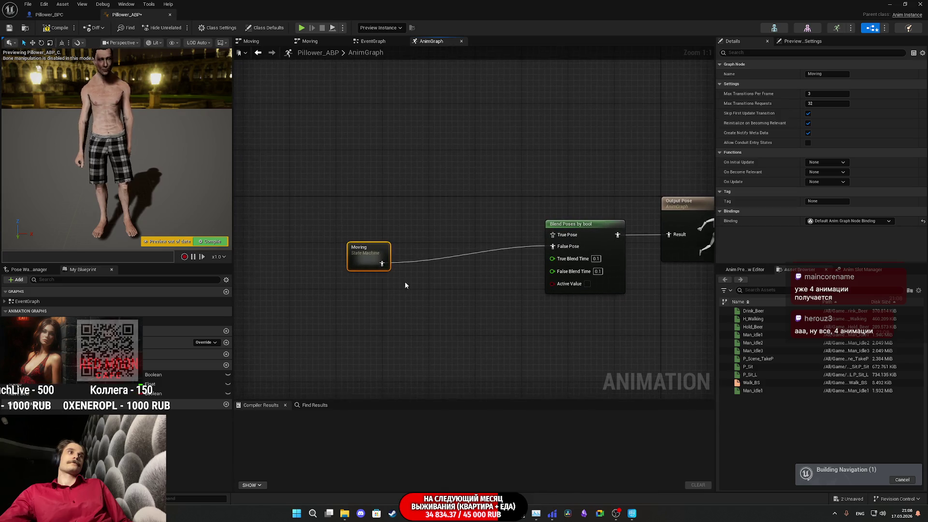
pyautogui.moveTo(362, 258); pyautogui.dragTo(356, 258)
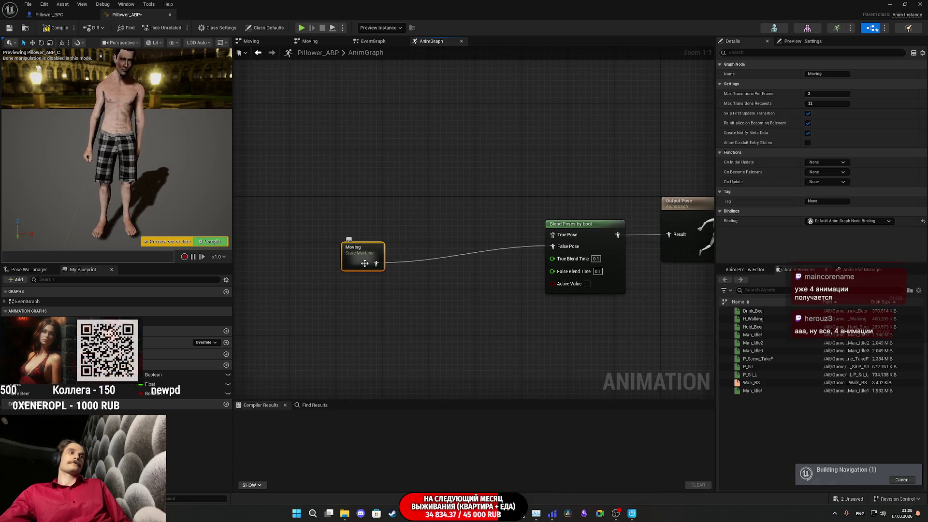
pyautogui.moveTo(376, 263); pyautogui.dragTo(405, 273)
pyautogui.write('cas')
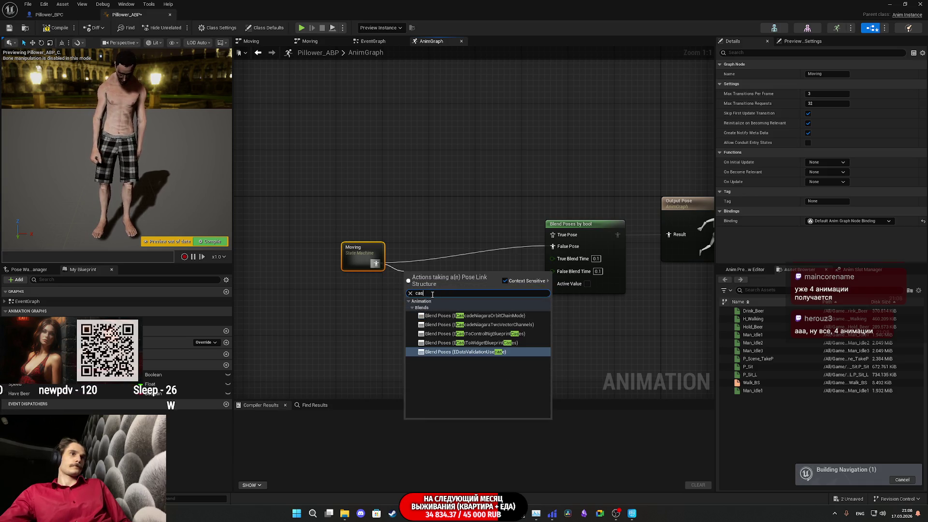
pyautogui.press('BackSpace')
pyautogui.write('ch')
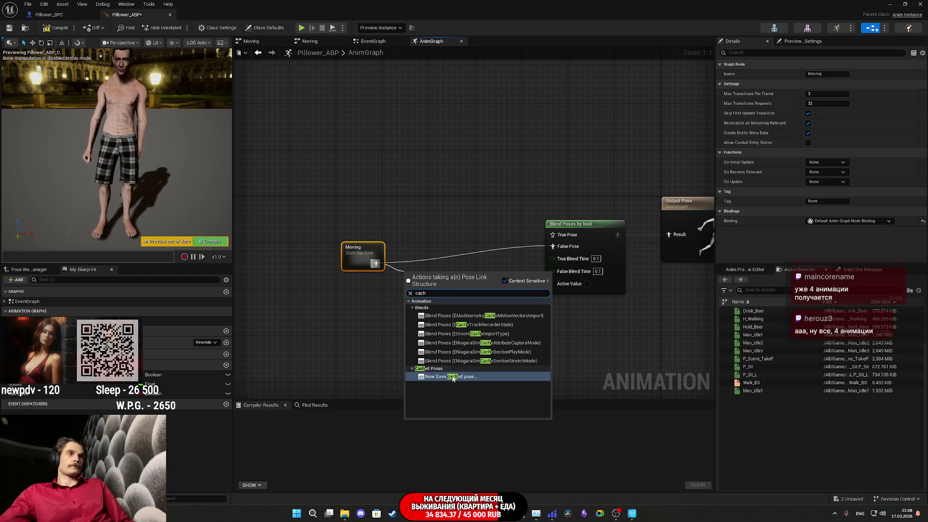
pyautogui.click(450, 376)
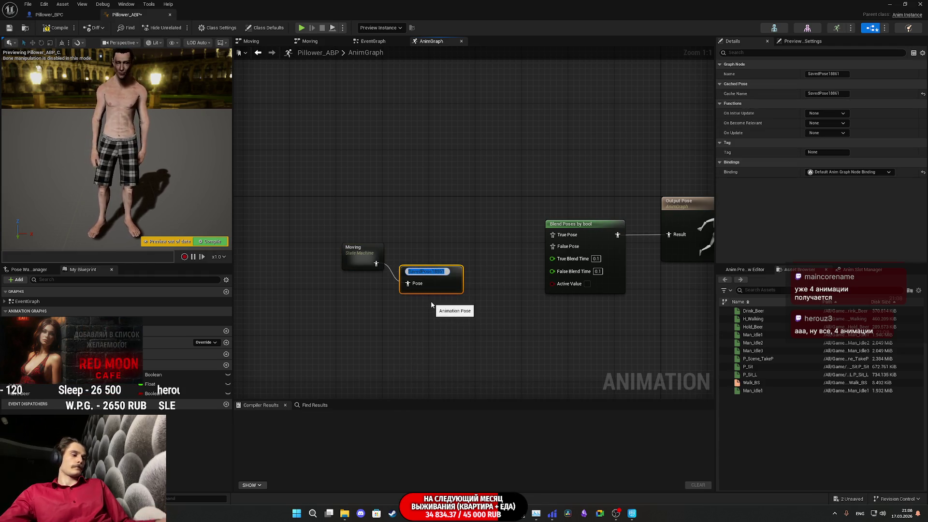
pyautogui.write('Move')
pyautogui.press('Return')
# Step: Tidy the Moving and Move nodes down-left and deselect them
pyautogui.moveTo(426, 274); pyautogui.dragTo(417, 256)
pyautogui.moveTo(423, 301)
pyautogui.mouseDown()
pyautogui.moveTo(338, 241)
pyautogui.moveTo(298, 331)
pyautogui.mouseUp()
pyautogui.click(385, 248)
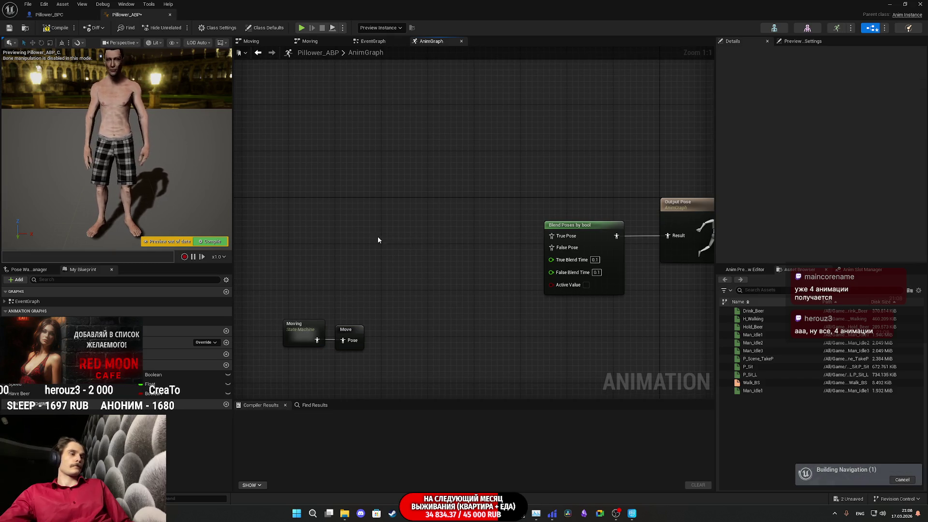
# Step: Search the action list for 'move', dismiss it, then compile and save Pillower_ABP
pyautogui.rightClick(378, 240)
pyautogui.write('movb')
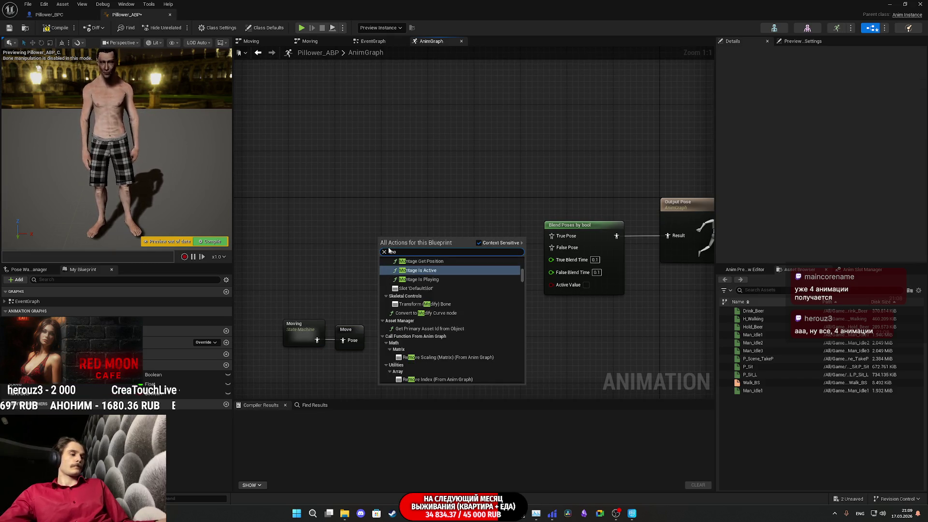
pyautogui.press('BackSpace')
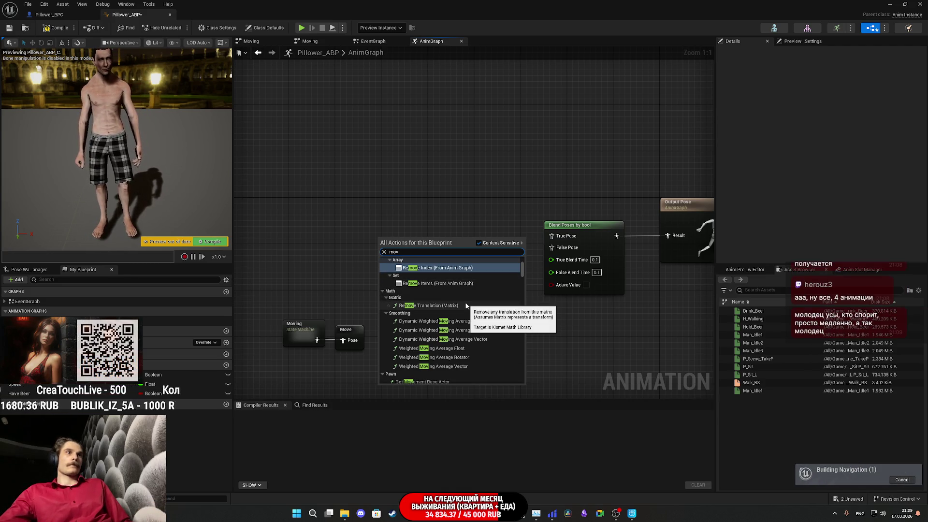
pyautogui.write('e')
pyautogui.scroll(3, 450, 310)
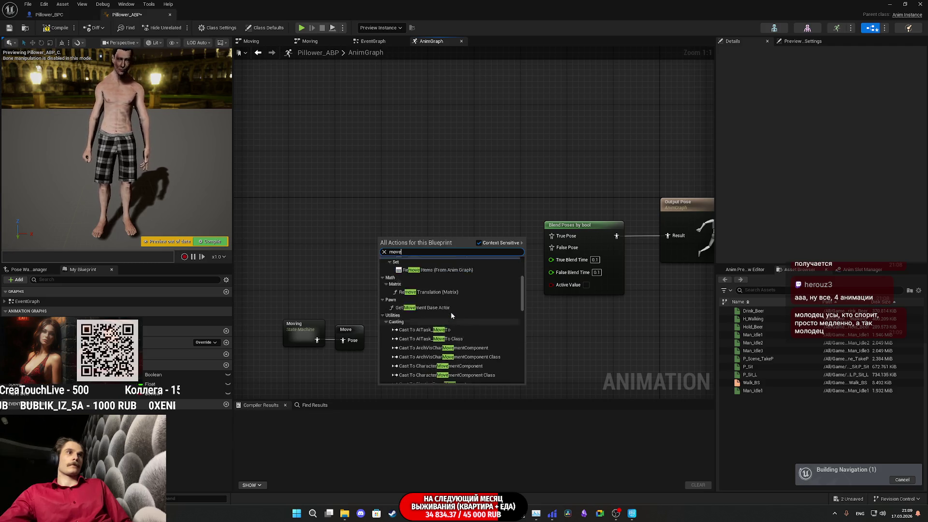
pyautogui.scroll(-5, 475, 336)
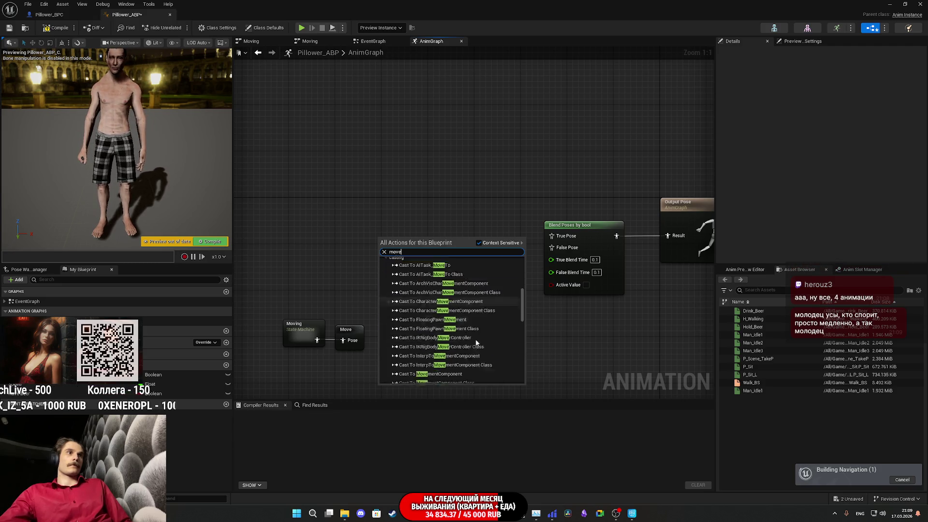
pyautogui.click(308, 236)
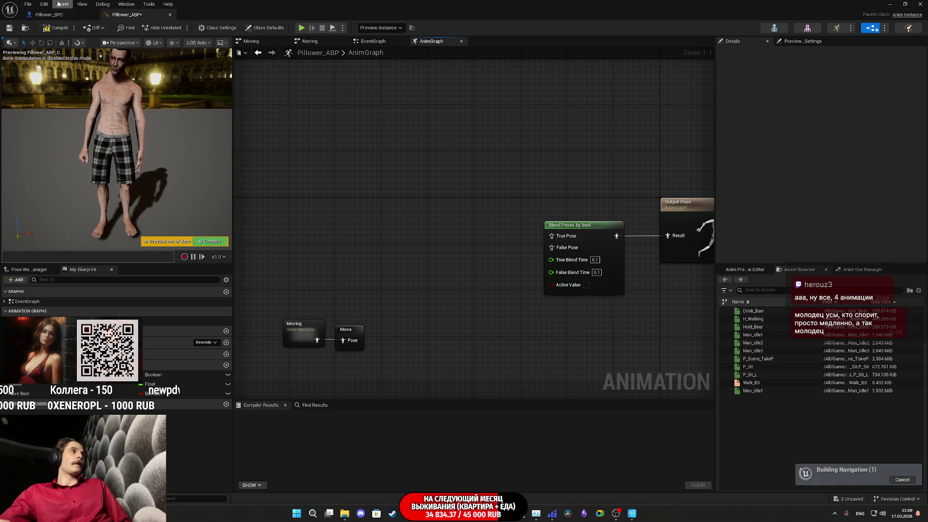
pyautogui.click(56, 28)
pyautogui.click(9, 29)
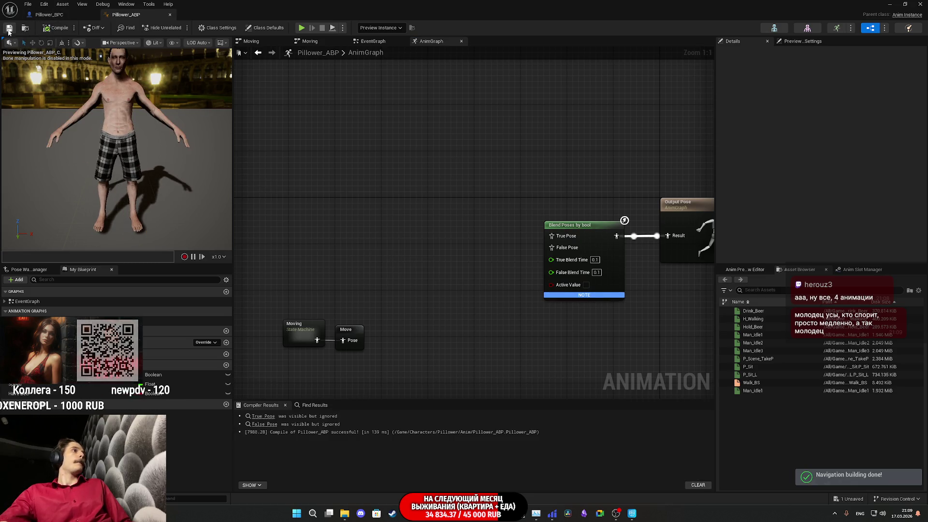
# Step: Search the graph's action list again for 'move' entries
pyautogui.rightClick(373, 233)
pyautogui.write('mo')
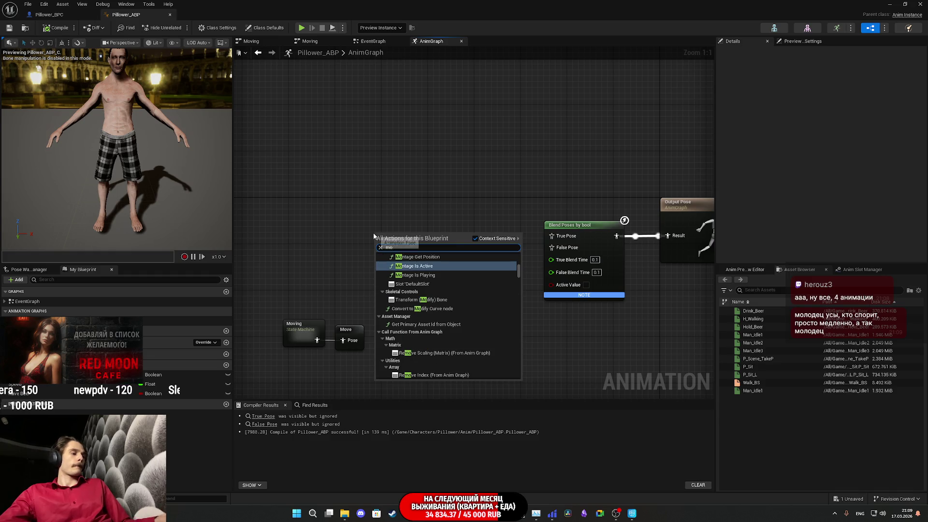
pyautogui.write('ve')
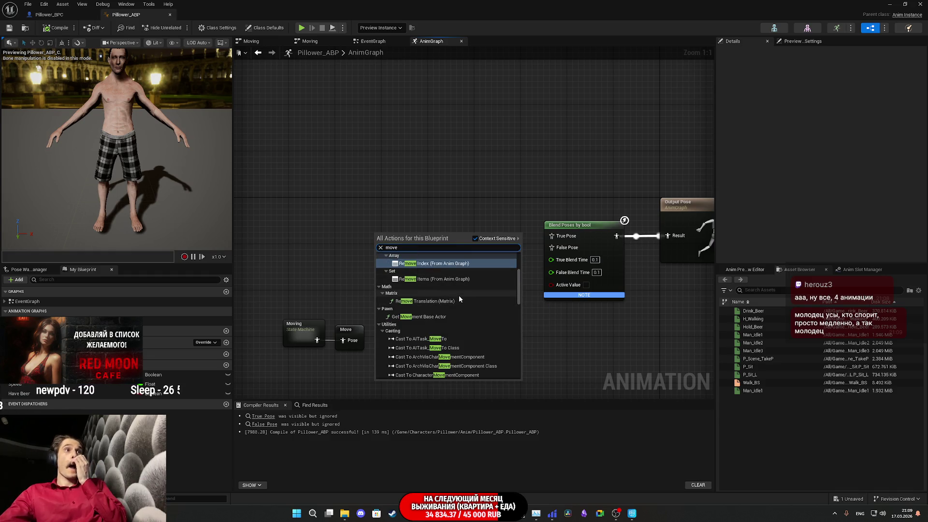
pyautogui.press('BackSpace')
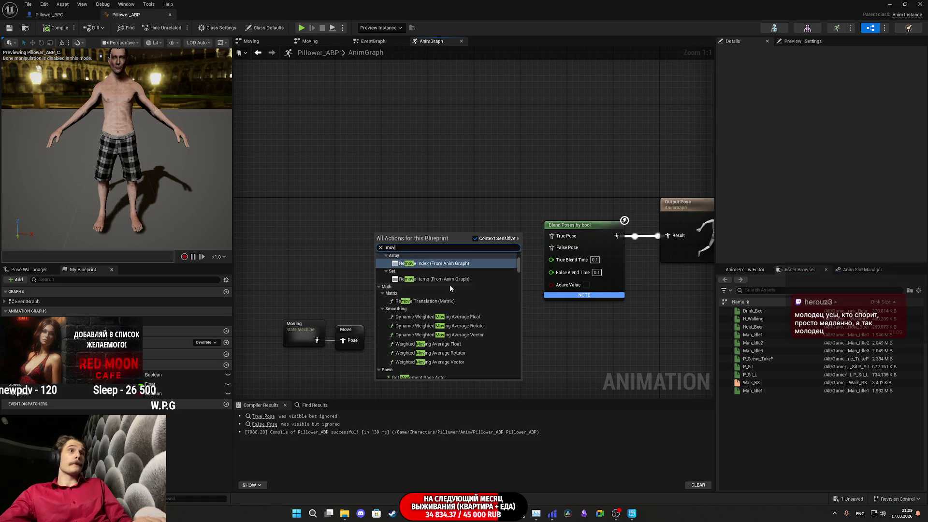
pyautogui.write('i')
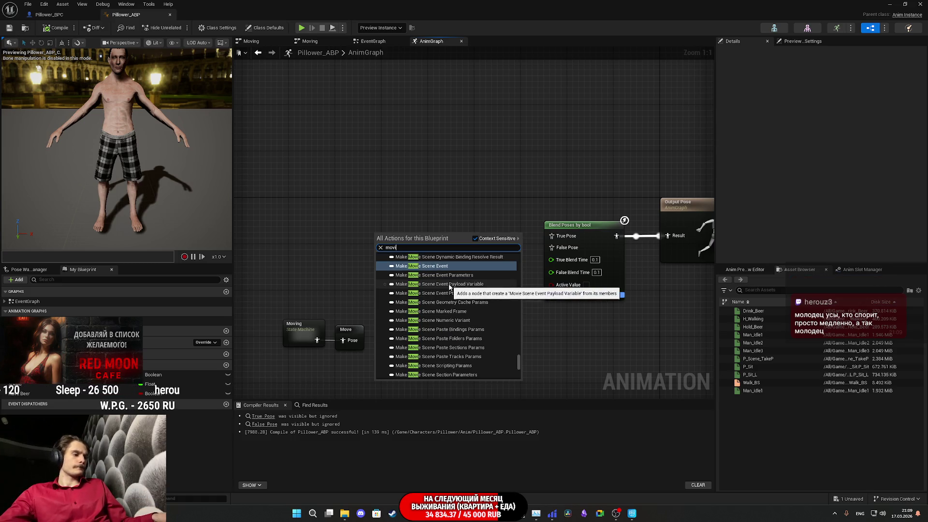
pyautogui.write('n')
pyautogui.press('BackSpace')
pyautogui.press('BackSpace')
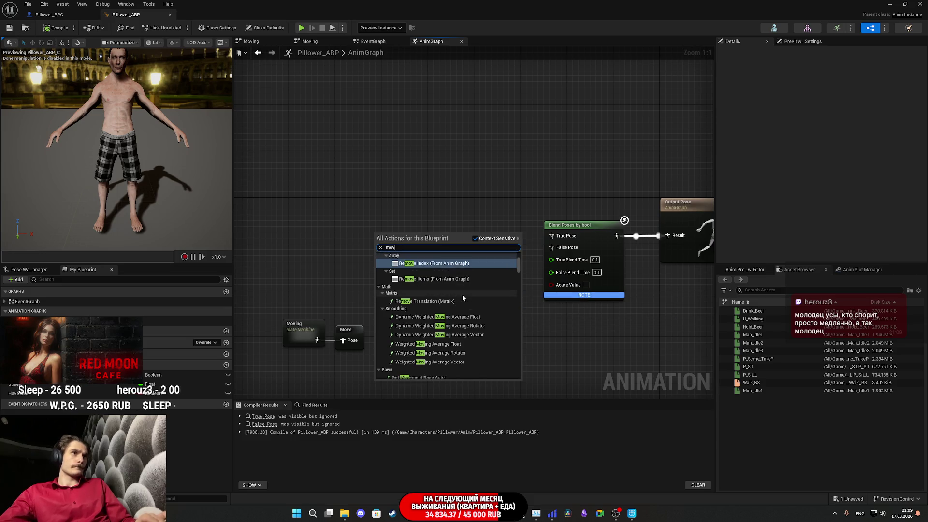
pyautogui.write('e')
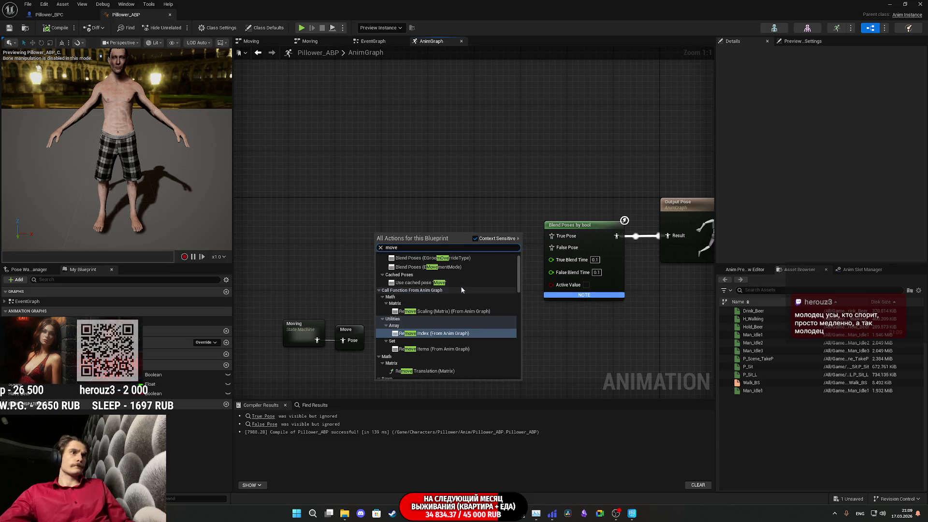
pyautogui.scroll(3, 470, 289)
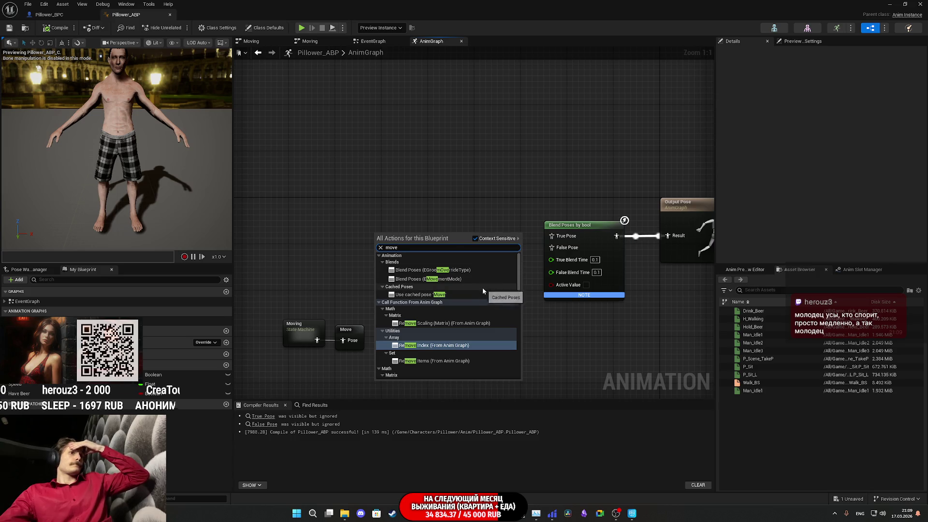
pyautogui.scroll(-10, 481, 287)
pyautogui.scroll(-5, 473, 285)
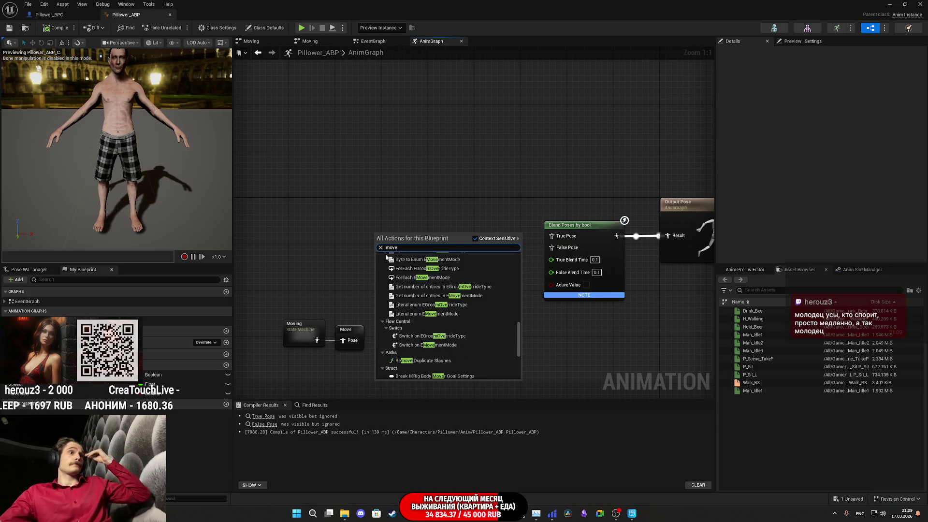
# Step: Filter the action list by 'cac' and scroll to Use cached pose 'Move'
pyautogui.rightClick(342, 249)
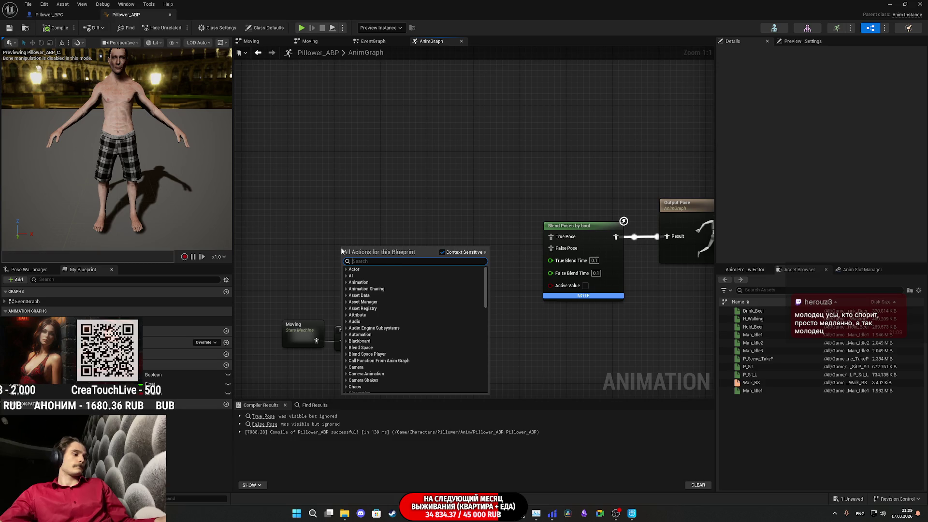
pyautogui.write('cac')
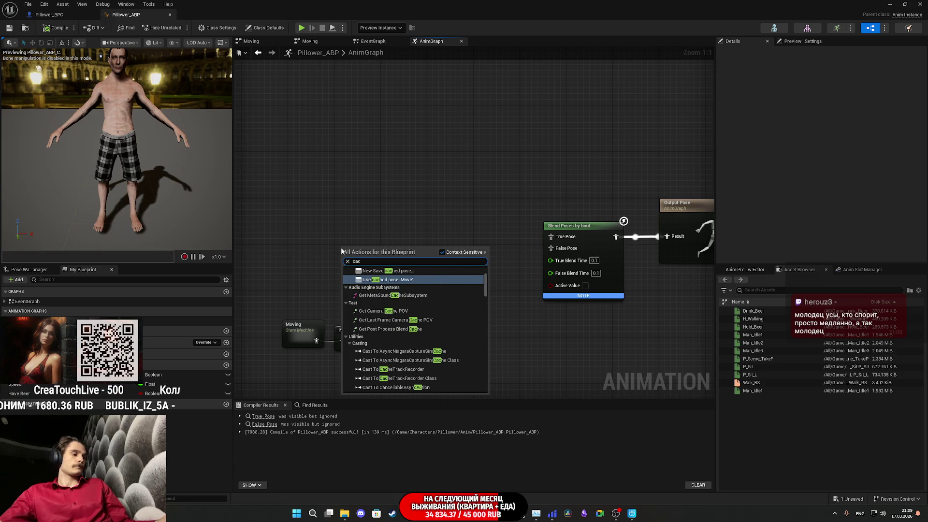
pyautogui.scroll(1, 421, 292)
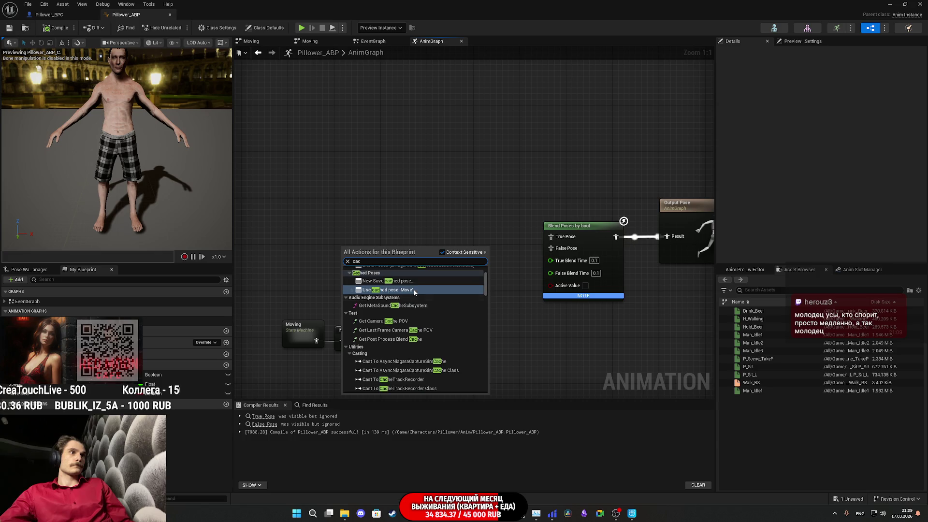
pyautogui.scroll(2, 455, 308)
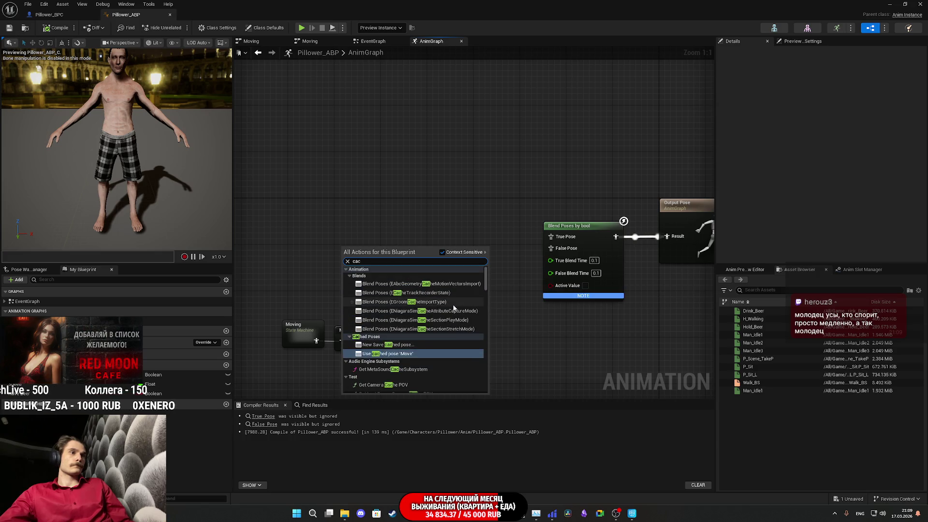
pyautogui.scroll(-10, 447, 317)
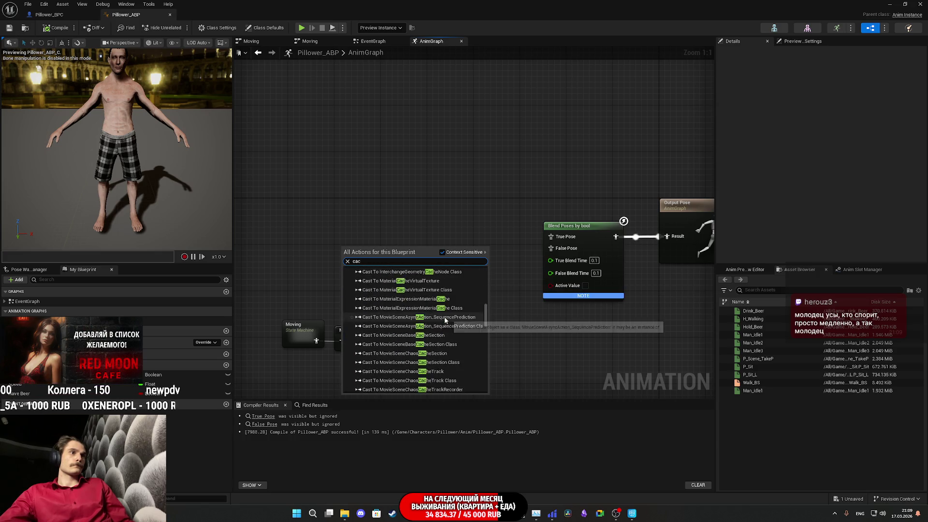
pyautogui.scroll(-1, 488, 329)
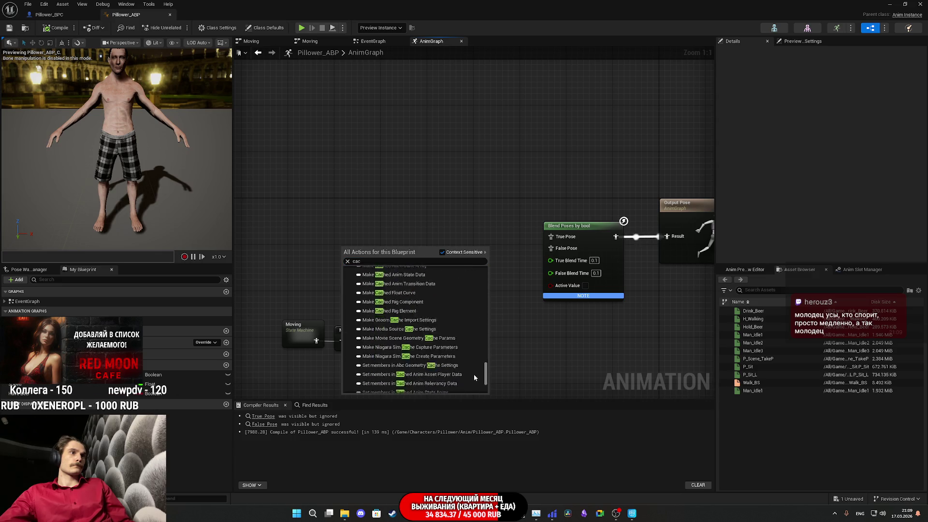
pyautogui.scroll(8, 474, 373)
pyautogui.scroll(5, 465, 295)
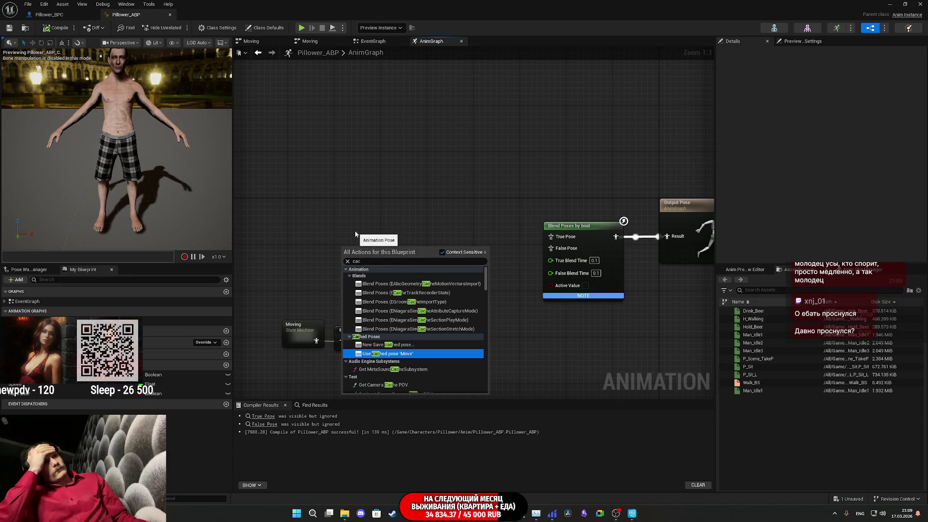
# Step: Add Use cached pose 'Move' as the False Pose and set both blend times to 0.25
pyautogui.click(403, 357)
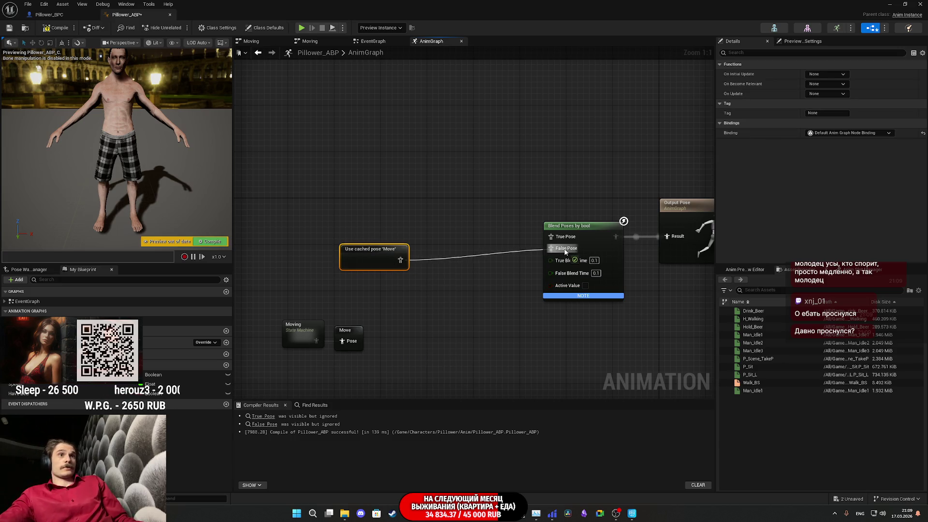
pyautogui.moveTo(382, 258); pyautogui.dragTo(504, 269)
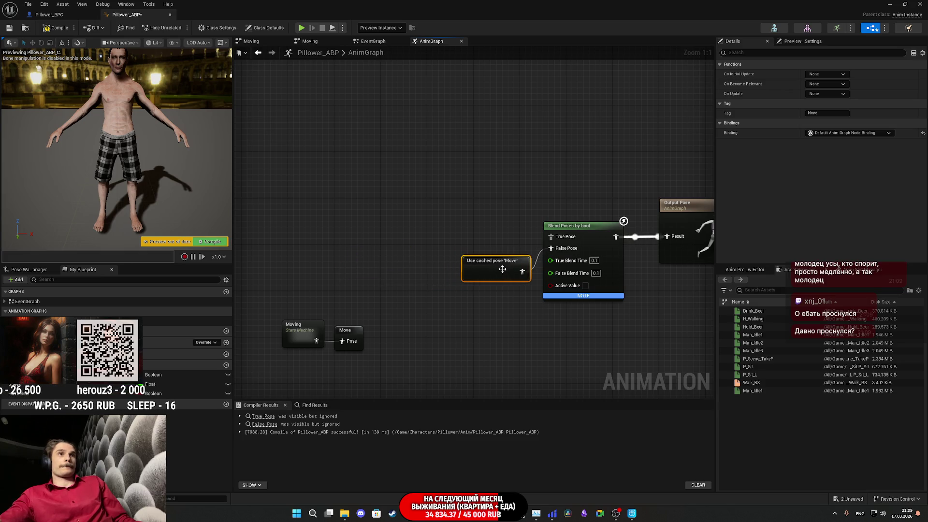
pyautogui.write('0')
pyautogui.press('Return')
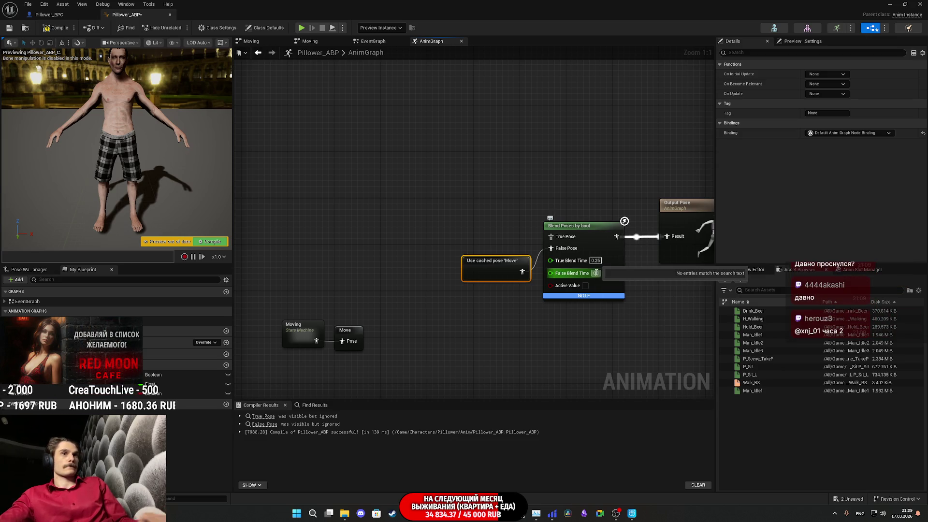
pyautogui.write('0.25')
pyautogui.press('Return')
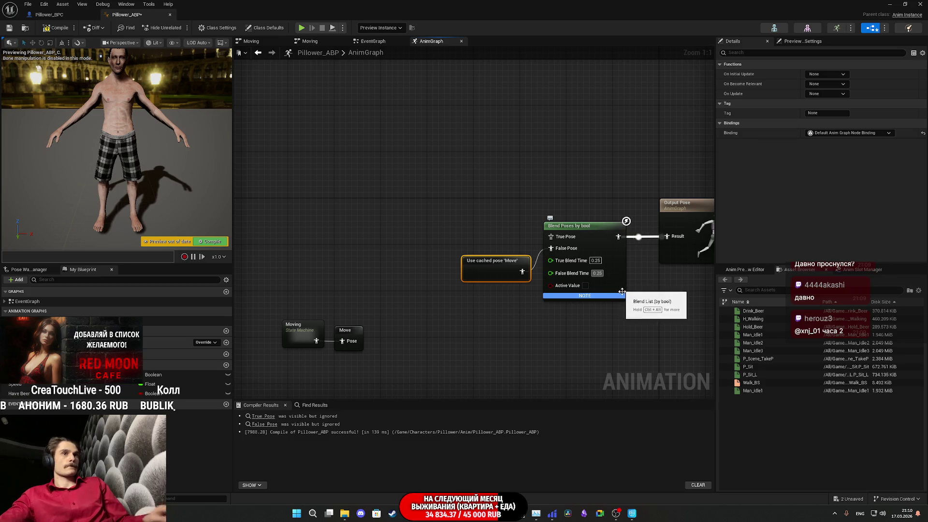
# Step: Place a Have Beer getter and wire it into Active Value
pyautogui.moveTo(23, 396)
pyautogui.mouseDown()
pyautogui.moveTo(536, 323)
pyautogui.moveTo(551, 285)
pyautogui.mouseUp()
pyautogui.click(500, 323)
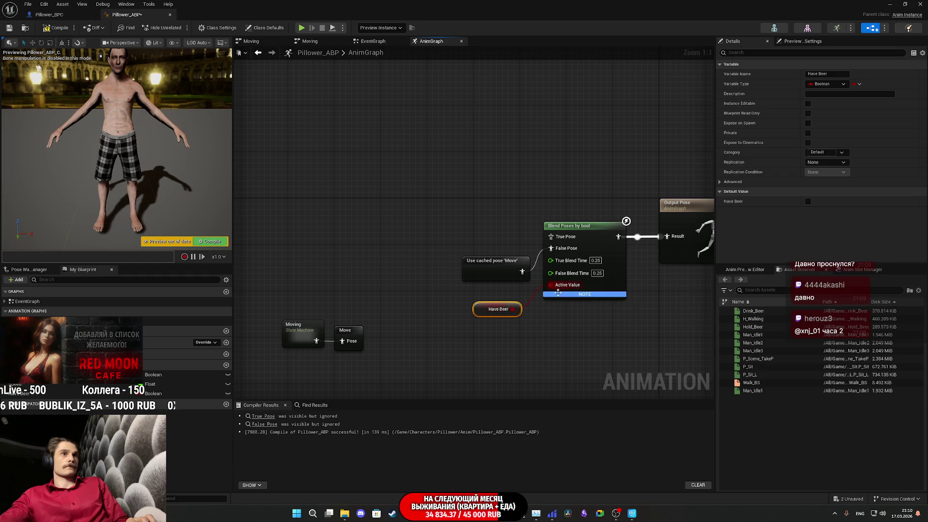
pyautogui.moveTo(496, 315); pyautogui.dragTo(496, 299)
# Step: Copy and paste the cached Move pose node as a spare, placed up-left
pyautogui.click(491, 276)
pyautogui.hotkey('ctrl', 'c')
pyautogui.hotkey('ctrl', 'v')
pyautogui.moveTo(390, 243); pyautogui.dragTo(292, 226)
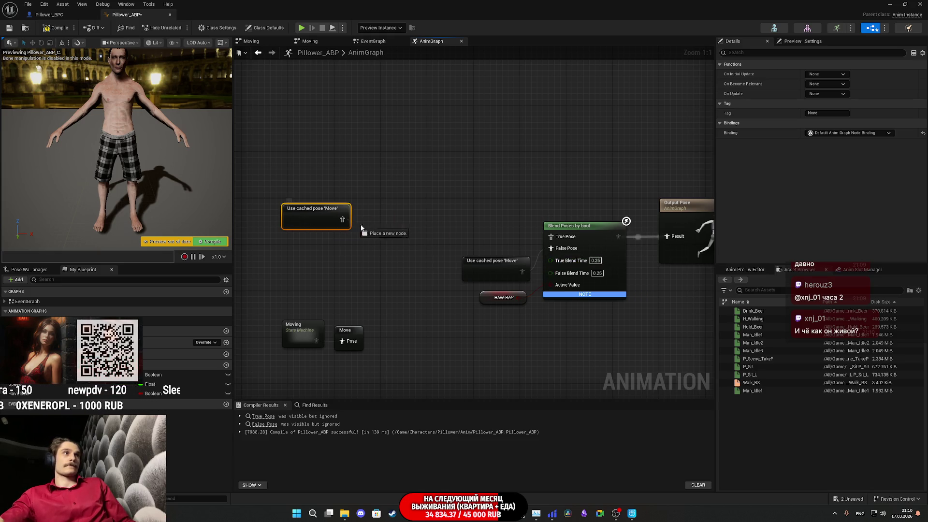
# Step: From the cached Move pose, add a Layered blend per bone node wired into True Pose
pyautogui.moveTo(377, 230); pyautogui.dragTo(377, 232)
pyautogui.write('blend')
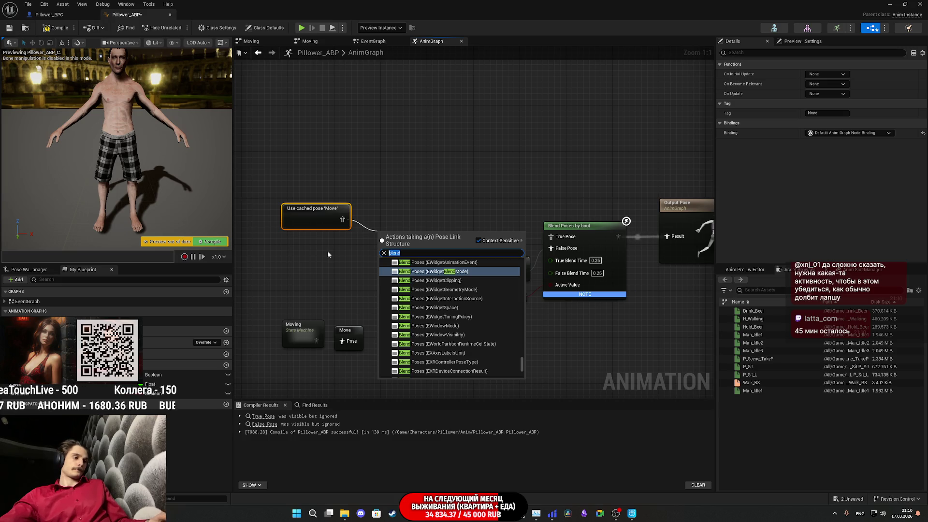
pyautogui.write('per')
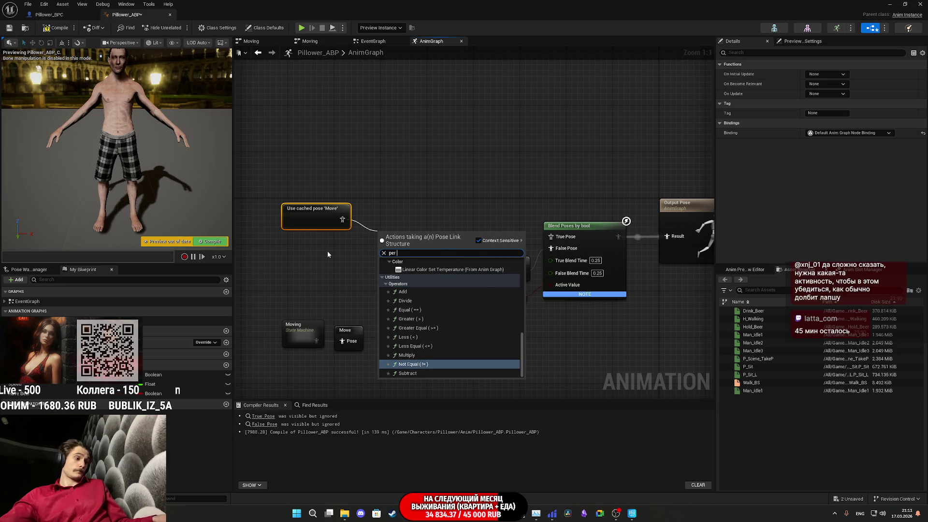
pyautogui.write(' bo')
pyautogui.click(416, 293)
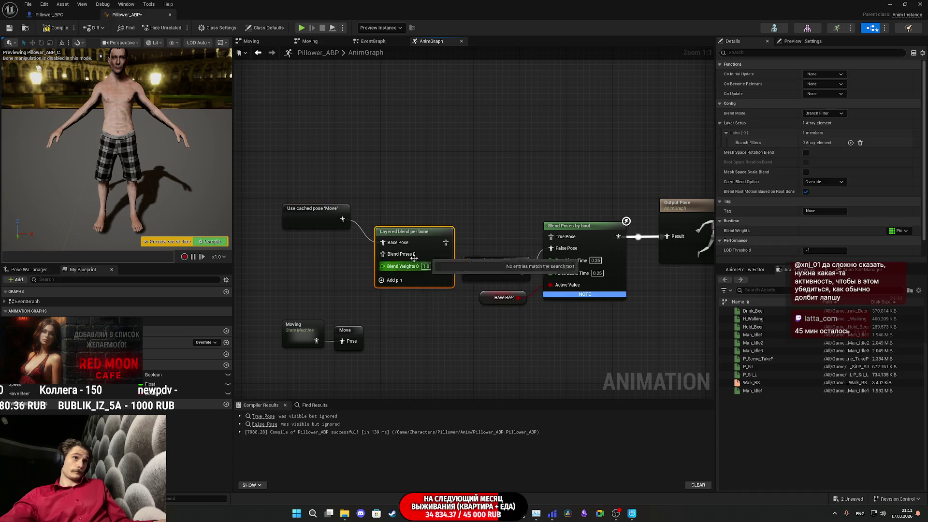
pyautogui.moveTo(446, 242); pyautogui.dragTo(537, 239)
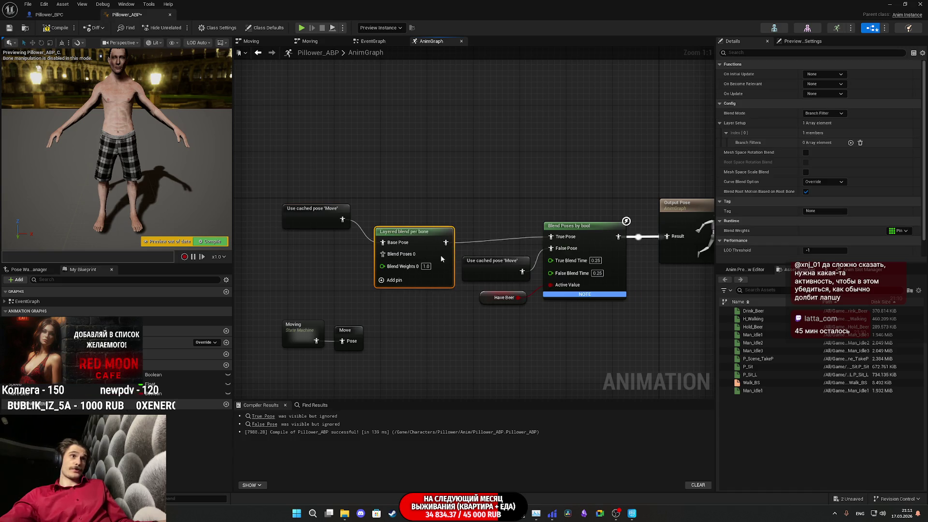
# Step: Rearrange the layered blend, cached Move pose and Moving state machine, then search 'random seq'
pyautogui.moveTo(441, 255); pyautogui.dragTo(442, 243)
pyautogui.moveTo(312, 225); pyautogui.dragTo(319, 219)
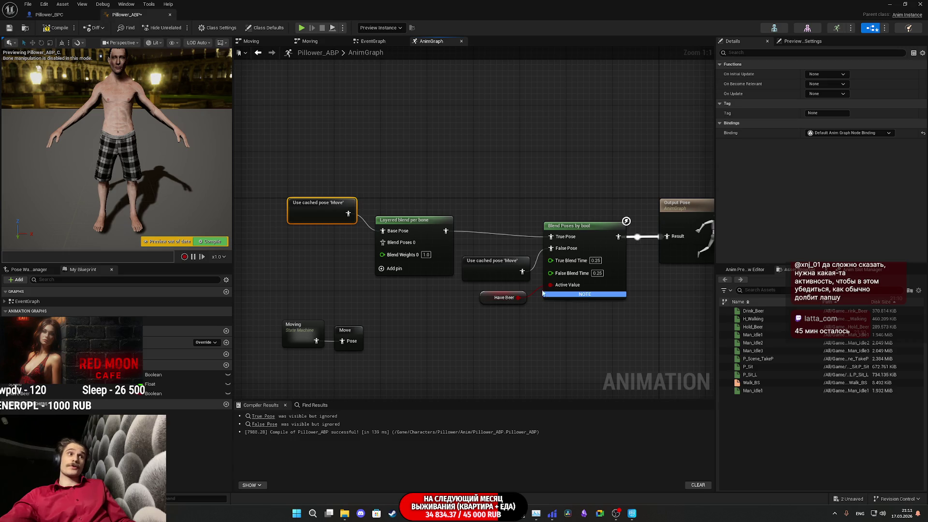
pyautogui.click(303, 329)
pyautogui.moveTo(303, 329); pyautogui.dragTo(280, 387)
pyautogui.moveTo(307, 312)
pyautogui.mouseDown()
pyautogui.moveTo(340, 312)
pyautogui.moveTo(399, 278)
pyautogui.mouseUp()
pyautogui.rightClick(399, 280)
pyautogui.write('ra')
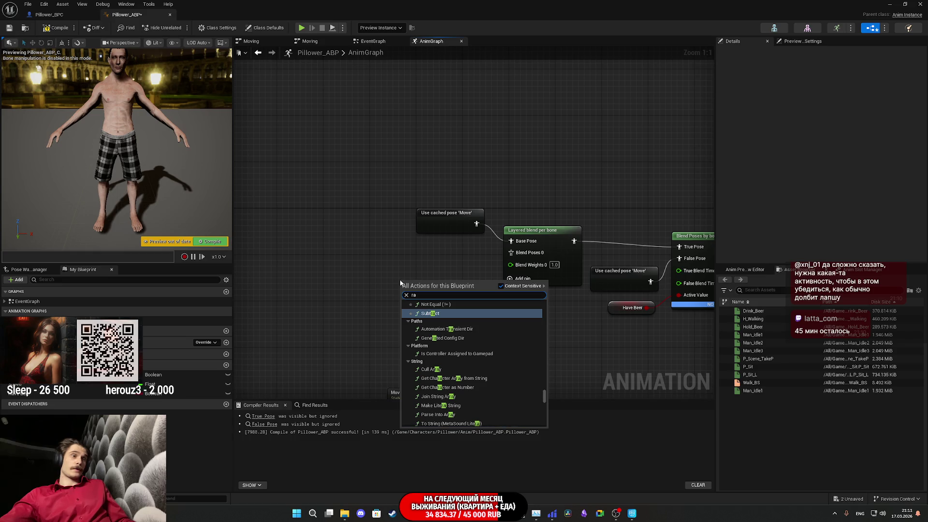
pyautogui.write('ndom')
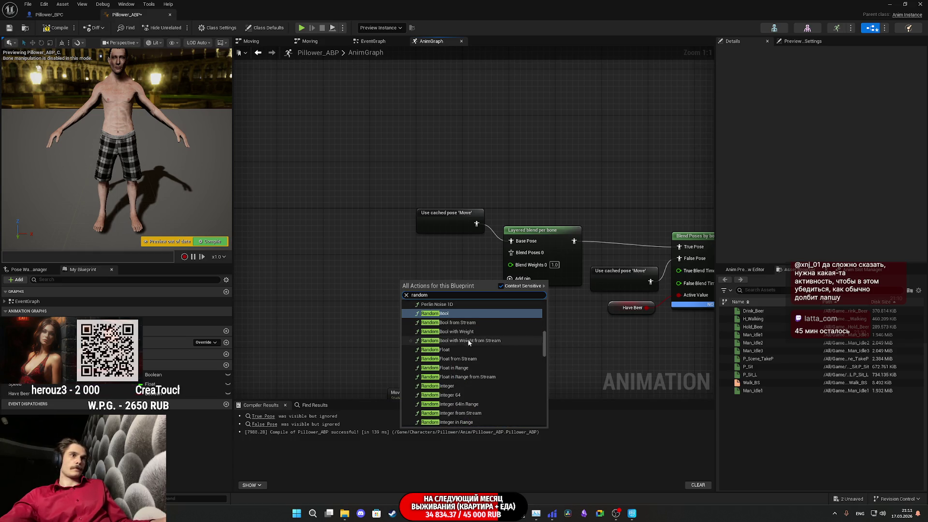
pyautogui.write(' seq')
# Step: Place a Random Sequence Player beside the Layered blend per bone and compile Pillower_ABP
pyautogui.click(450, 317)
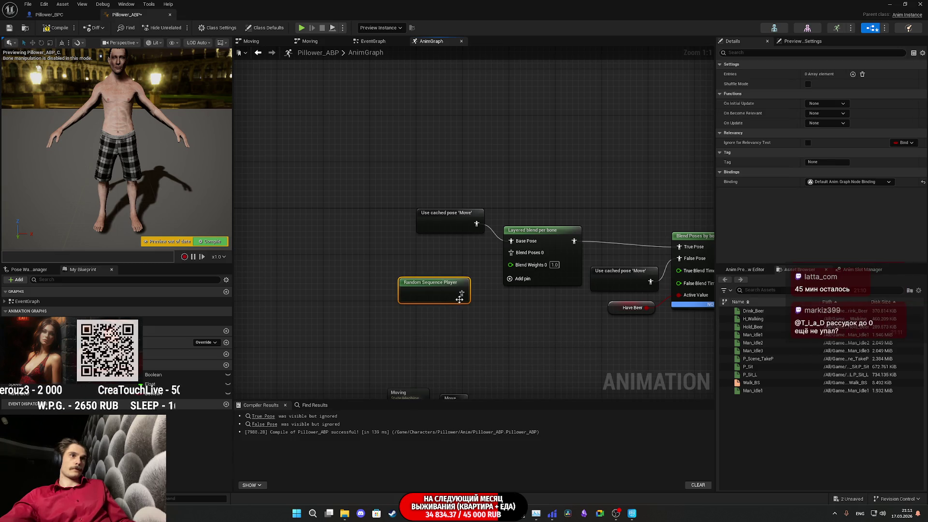
pyautogui.click(521, 257)
pyautogui.moveTo(433, 302); pyautogui.dragTo(450, 266)
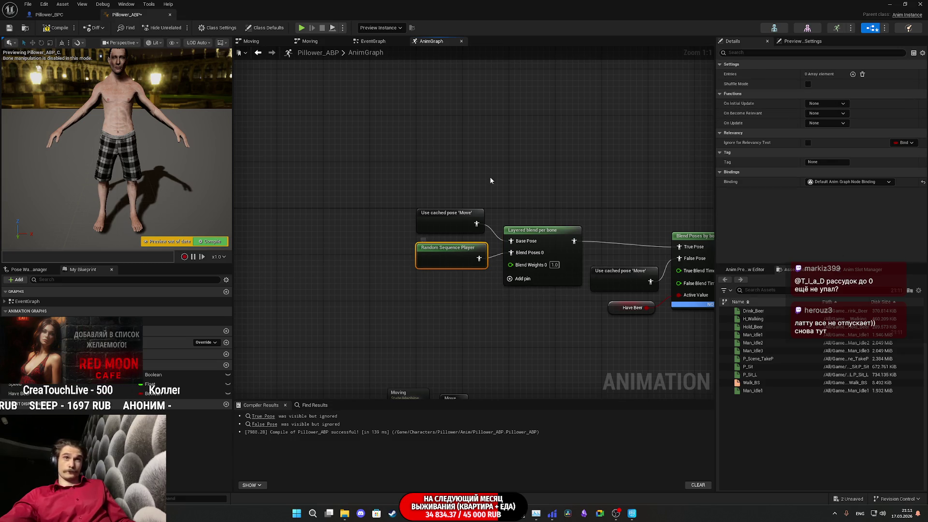
pyautogui.click(56, 28)
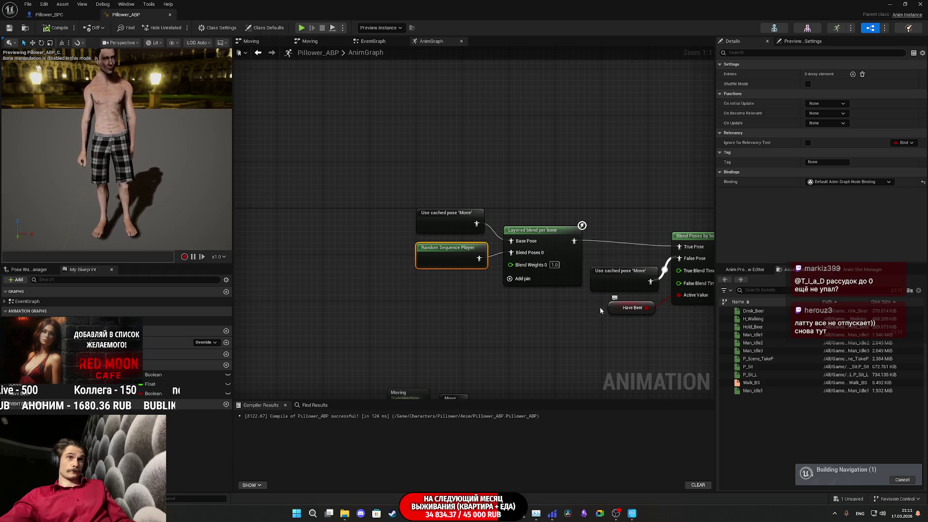
# Step: Add two Random Sequence Player entries holding Hold_Beer and Drink_Beer
pyautogui.click(853, 74)
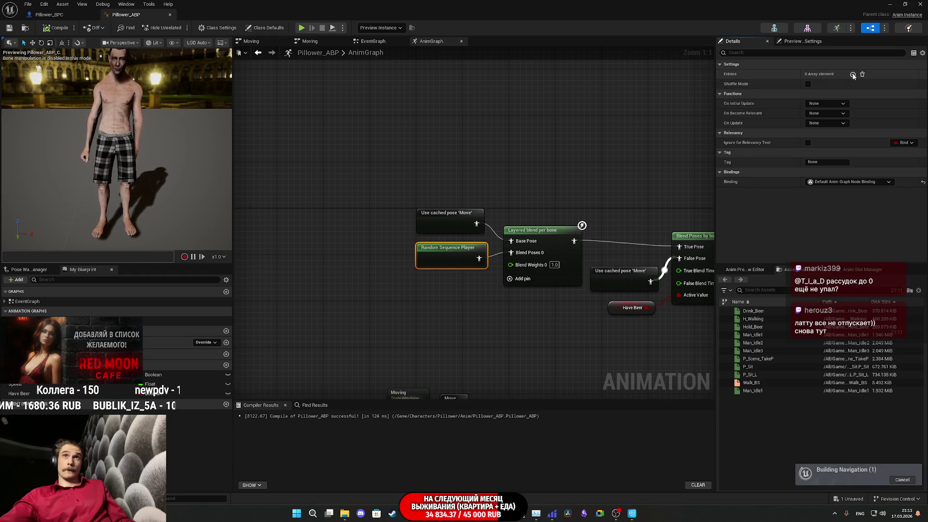
pyautogui.click(852, 74)
pyautogui.click(726, 95)
pyautogui.click(726, 84)
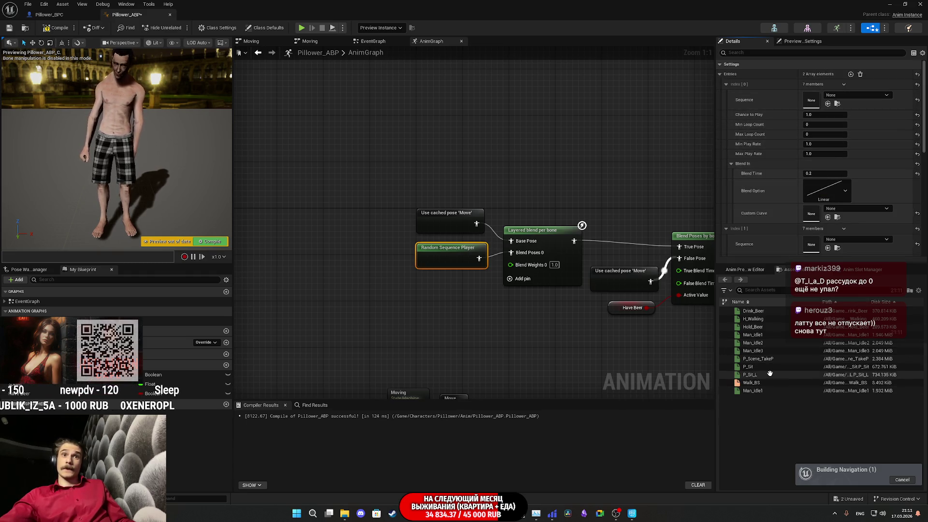
pyautogui.moveTo(768, 328); pyautogui.dragTo(817, 100)
pyautogui.moveTo(753, 311)
pyautogui.mouseDown()
pyautogui.moveTo(763, 309)
pyautogui.moveTo(816, 154)
pyautogui.moveTo(812, 245)
pyautogui.mouseUp()
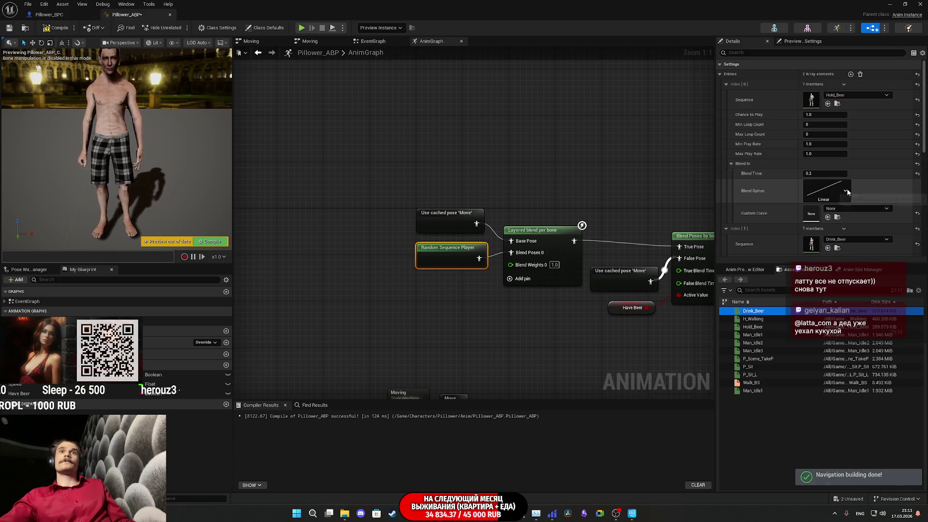
# Step: Give Hold_Beer a Cubic blend-in with a 0.25 blend time
pyautogui.click(826, 191)
pyautogui.click(824, 291)
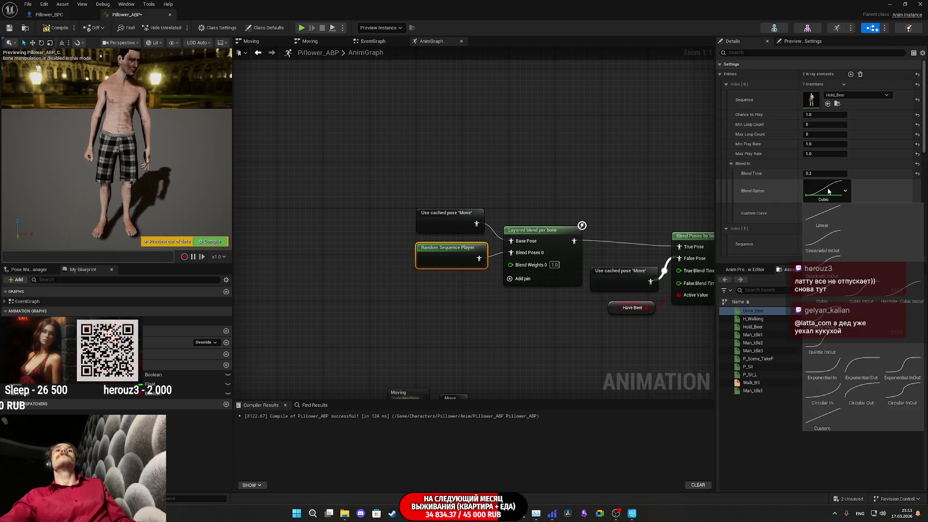
pyautogui.click(829, 173)
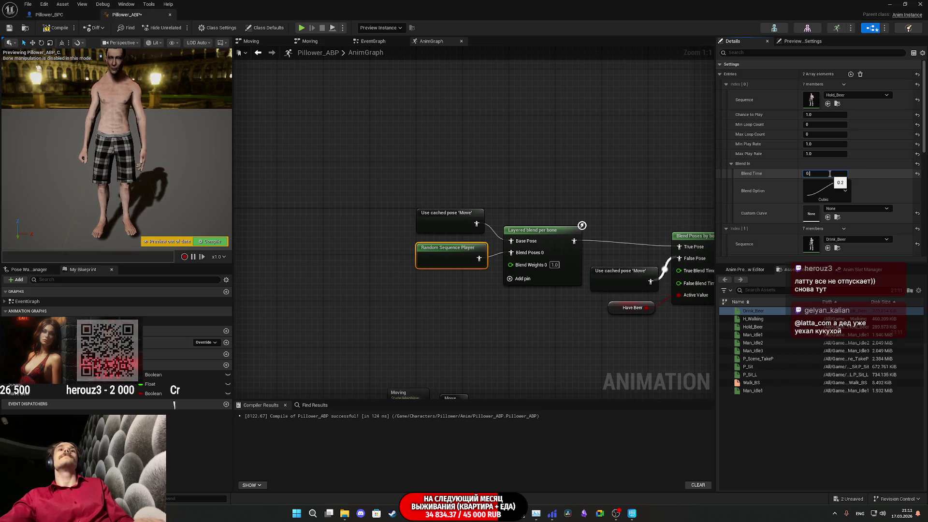
pyautogui.write('0.5')
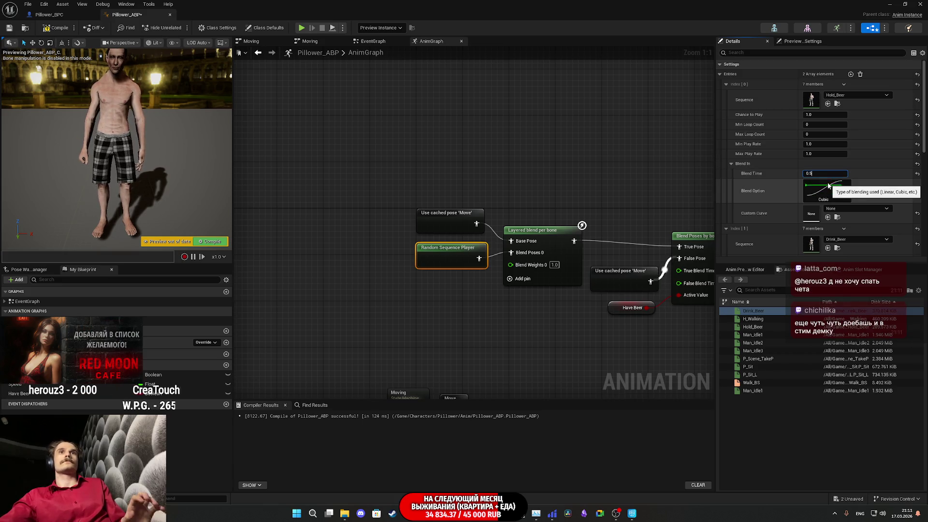
pyautogui.press('BackSpace')
pyautogui.write('25')
pyautogui.press('Return')
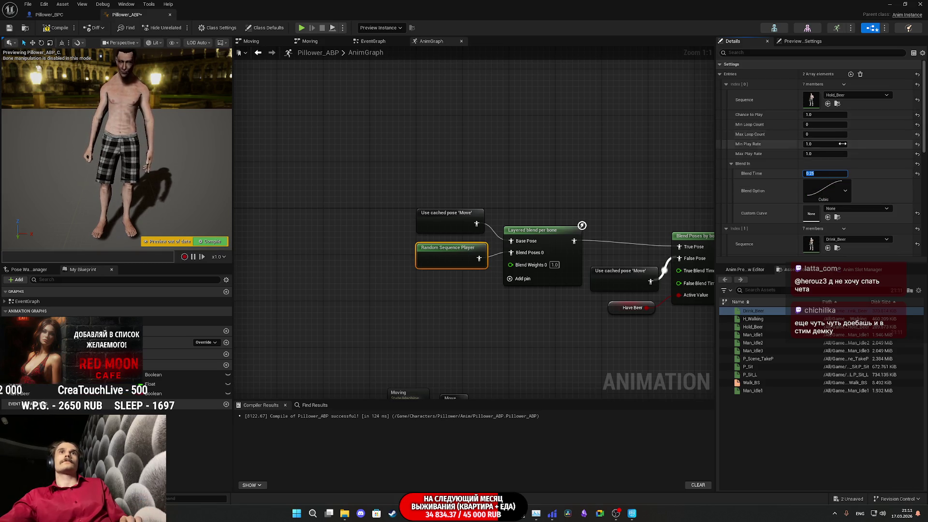
# Step: Set Hold_Beer's minimum play rate to 0.5 and its loop count to 3–5
pyautogui.moveTo(817, 145); pyautogui.dragTo(802, 145)
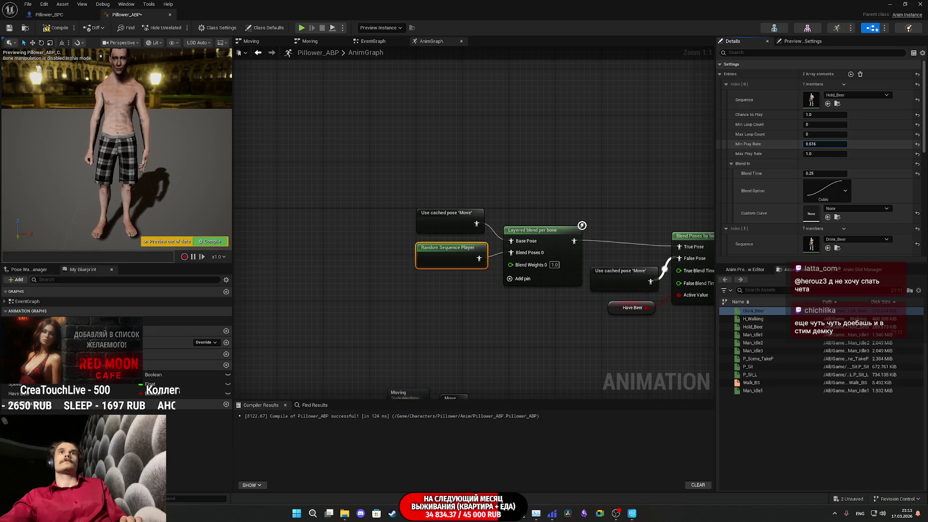
pyautogui.click(823, 144)
pyautogui.press('BackSpace')
pyautogui.write('0.')
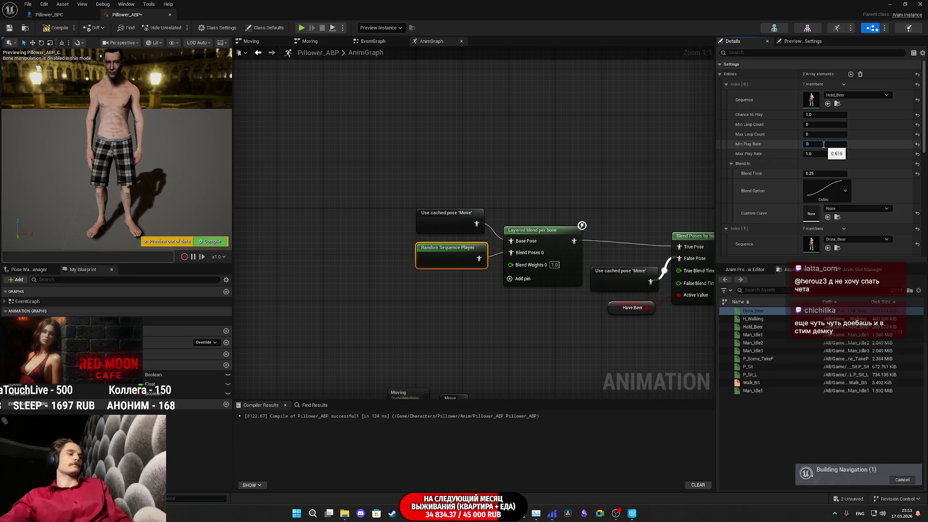
pyautogui.write('5')
pyautogui.press('Return')
pyautogui.click(817, 124)
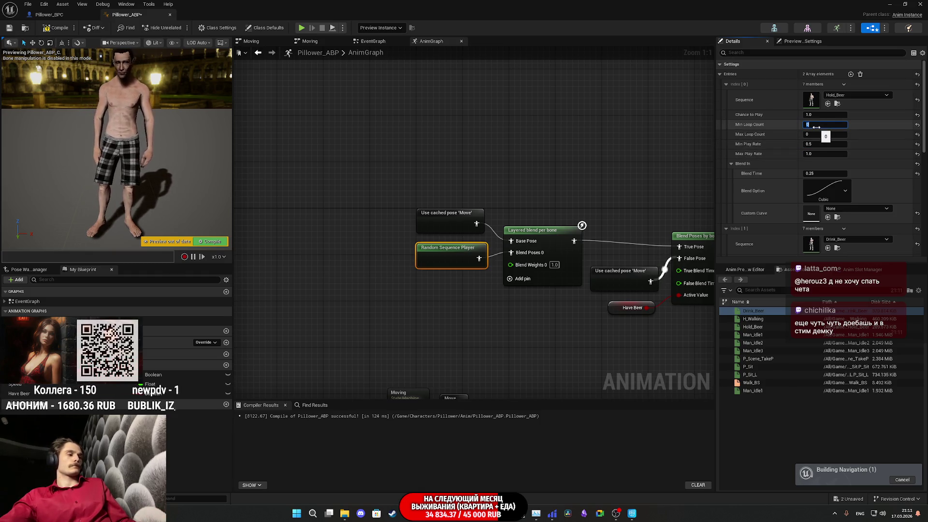
pyautogui.write('3')
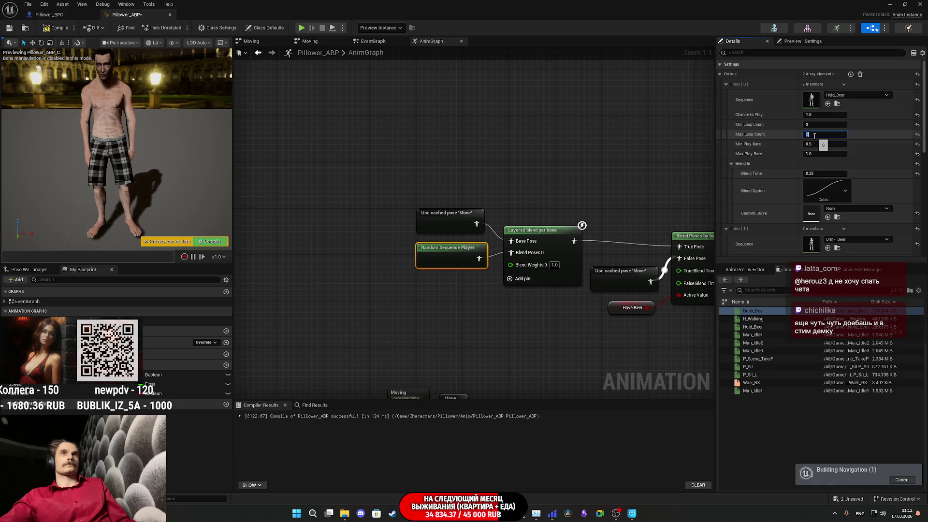
pyautogui.press('Tab')
pyautogui.write('5')
pyautogui.press('Return')
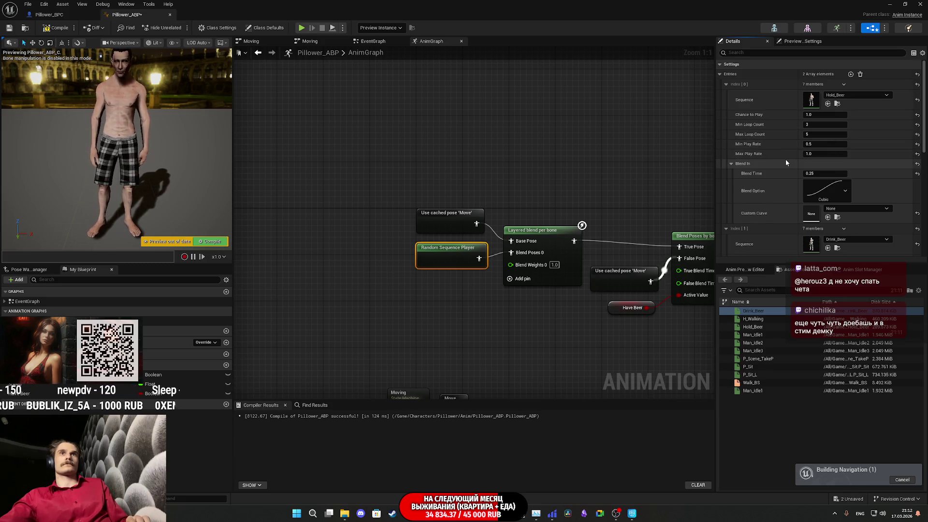
pyautogui.scroll(-2, 786, 158)
pyautogui.scroll(-1, 786, 158)
pyautogui.scroll(-1, 790, 211)
# Step: Set Drink_Beer's blend-in to Cubic and max loop count to 1, then compile Pillower_ABP
pyautogui.click(824, 201)
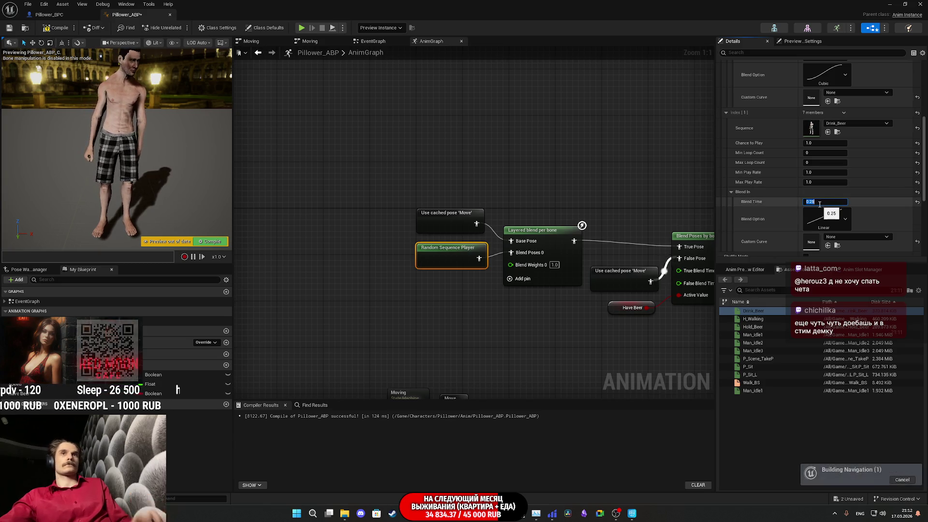
pyautogui.click(847, 218)
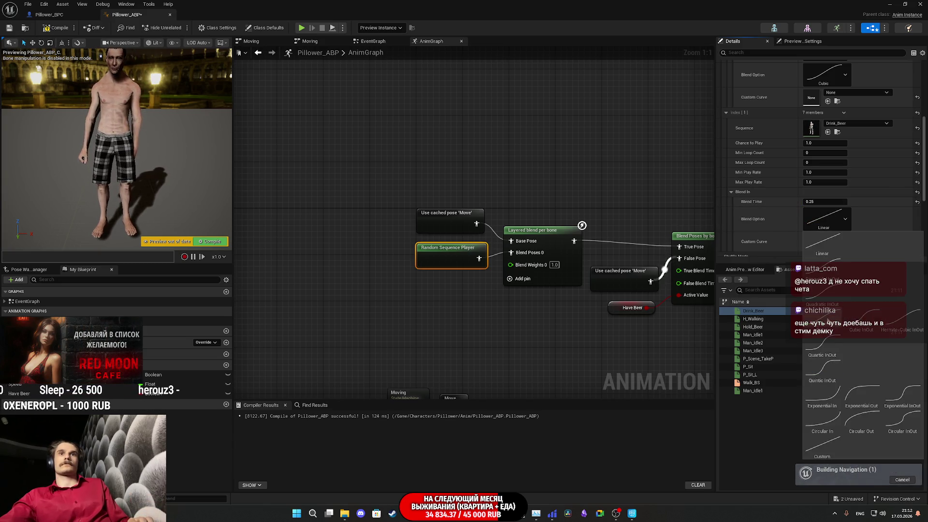
pyautogui.click(759, 184)
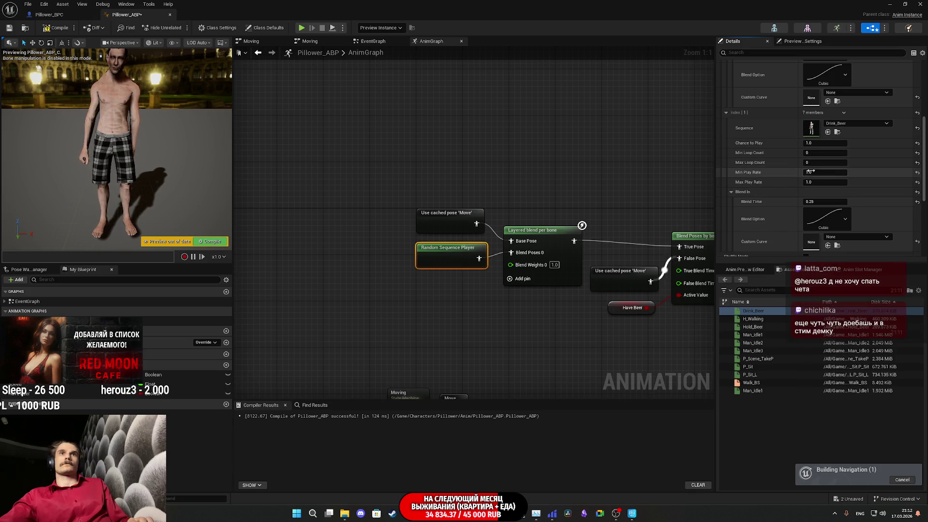
pyautogui.scroll(-3, 773, 169)
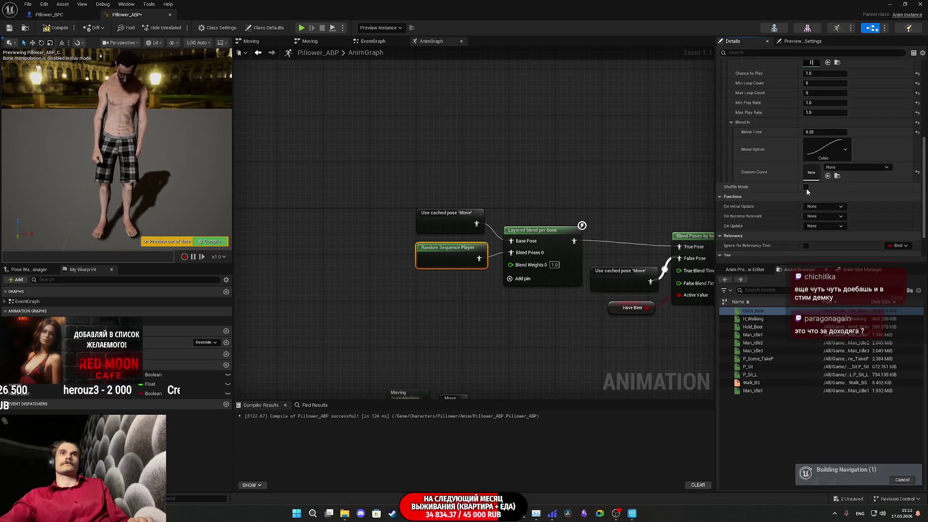
pyautogui.scroll(3, 791, 186)
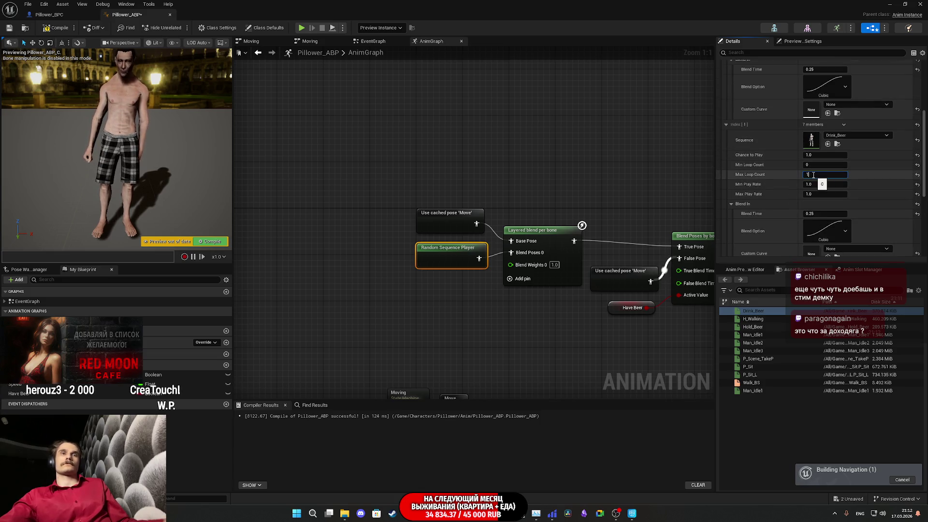
pyautogui.click(764, 182)
pyautogui.scroll(-3, 764, 181)
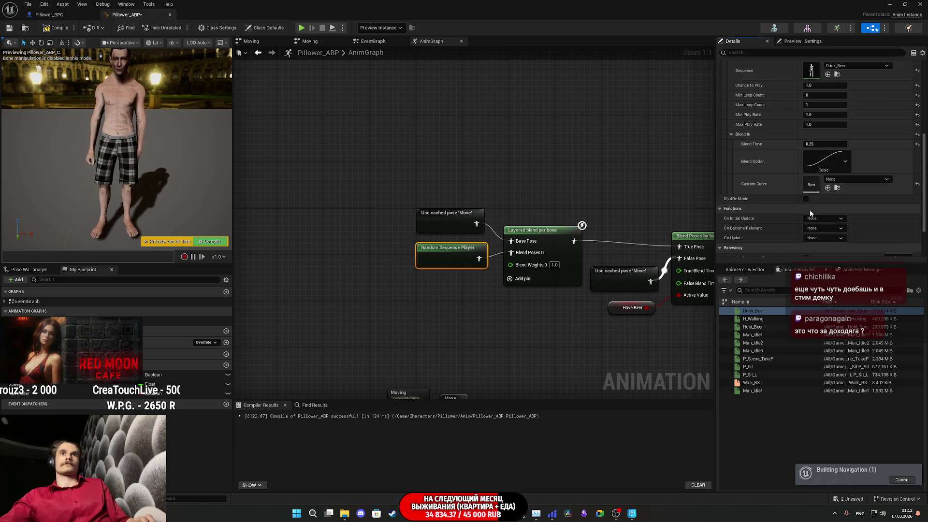
pyautogui.scroll(7, 787, 193)
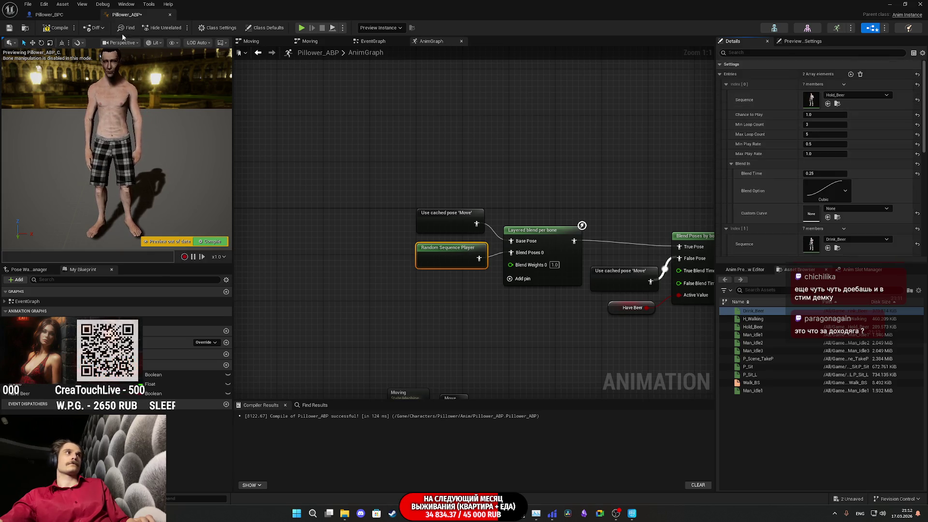
pyautogui.click(51, 30)
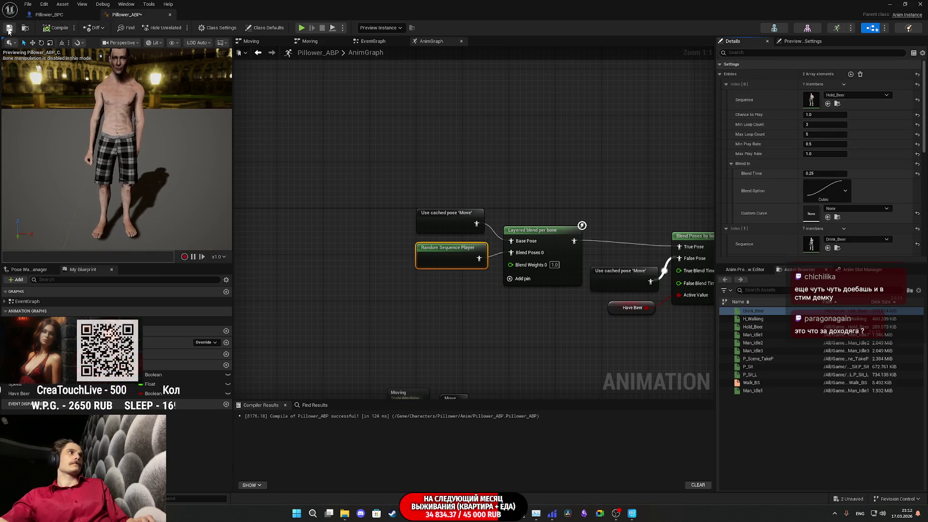
# Step: Make Have Beer default to true, then compile and save Pillower_ABP
pyautogui.click(621, 307)
pyautogui.click(808, 201)
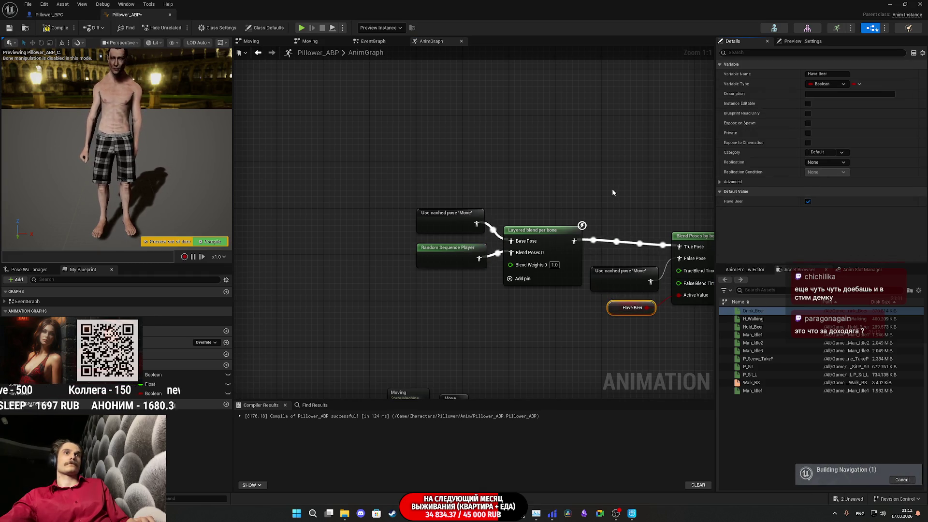
pyautogui.moveTo(447, 151); pyautogui.dragTo(329, 146)
pyautogui.click(57, 27)
pyautogui.click(10, 27)
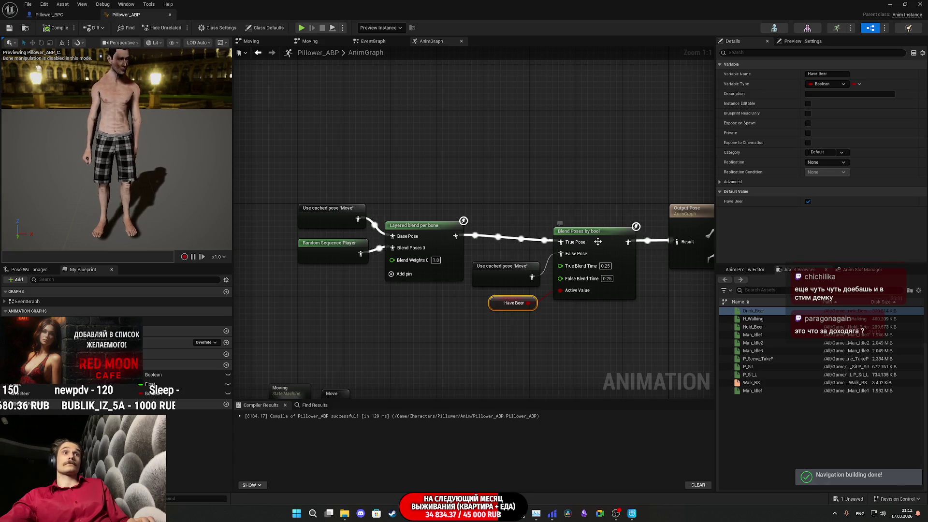
# Step: Add a branch filter to the Layered blend per bone and open Pillower_Skeleton
pyautogui.click(609, 250)
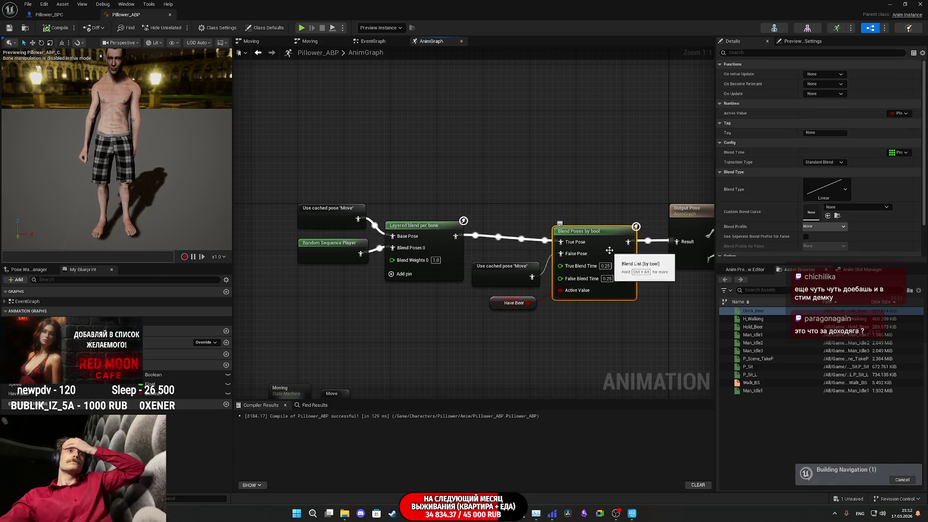
pyautogui.click(438, 226)
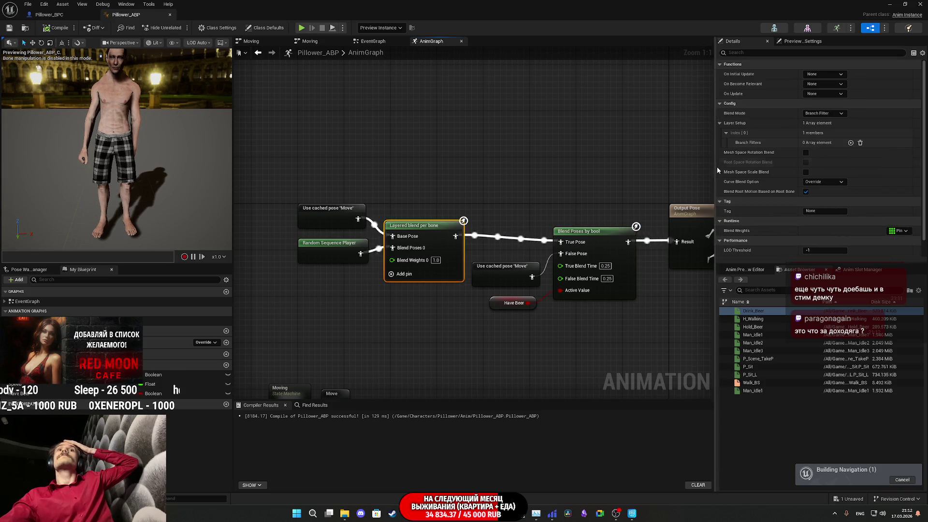
pyautogui.click(850, 143)
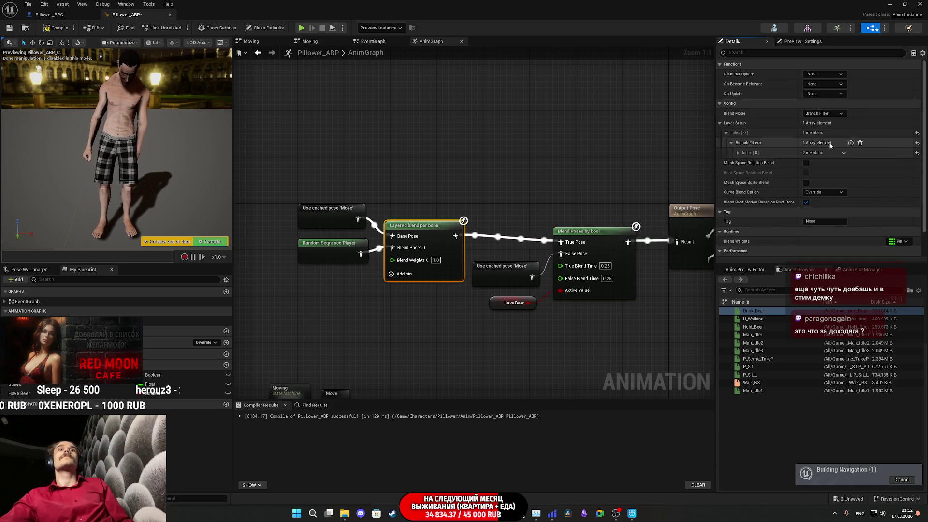
pyautogui.click(774, 28)
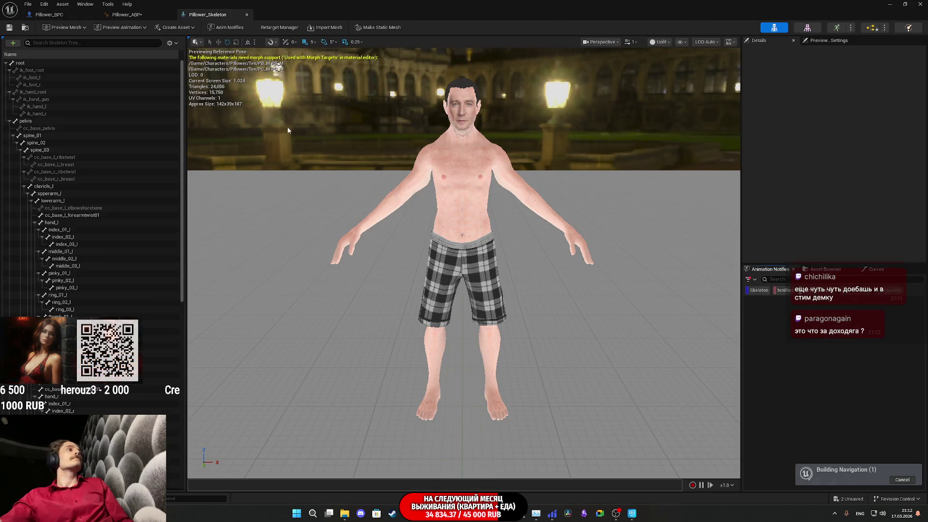
# Step: Copy the clavicle_l bone name and paste it as the branch filter's bone name
pyautogui.rightClick(61, 188)
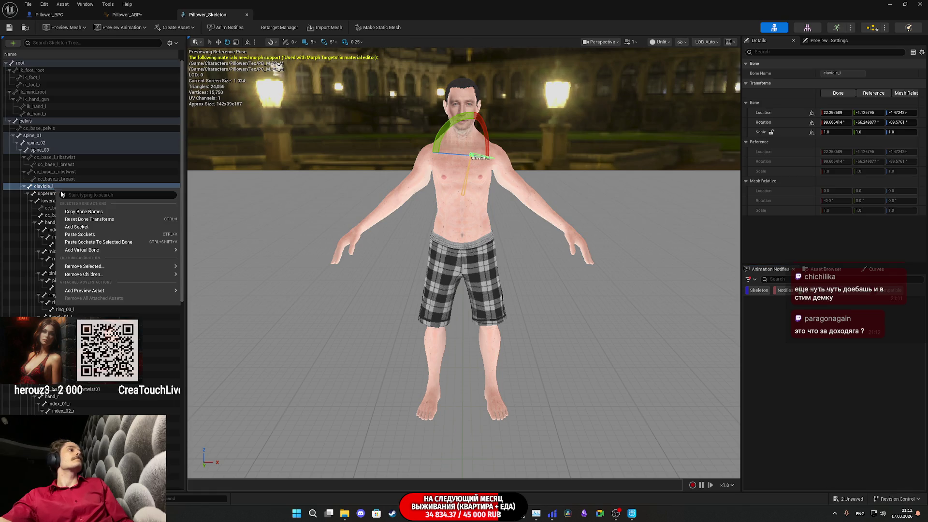
pyautogui.click(98, 214)
pyautogui.click(126, 15)
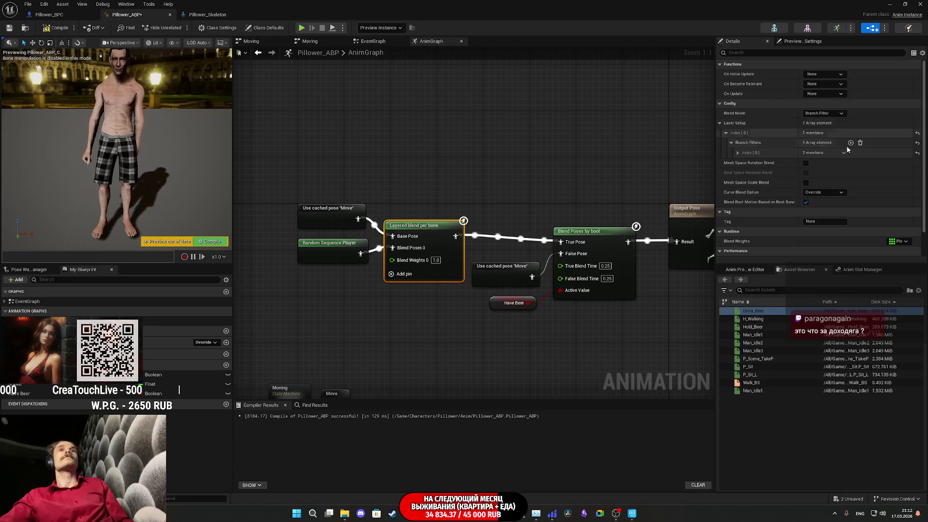
pyautogui.click(737, 152)
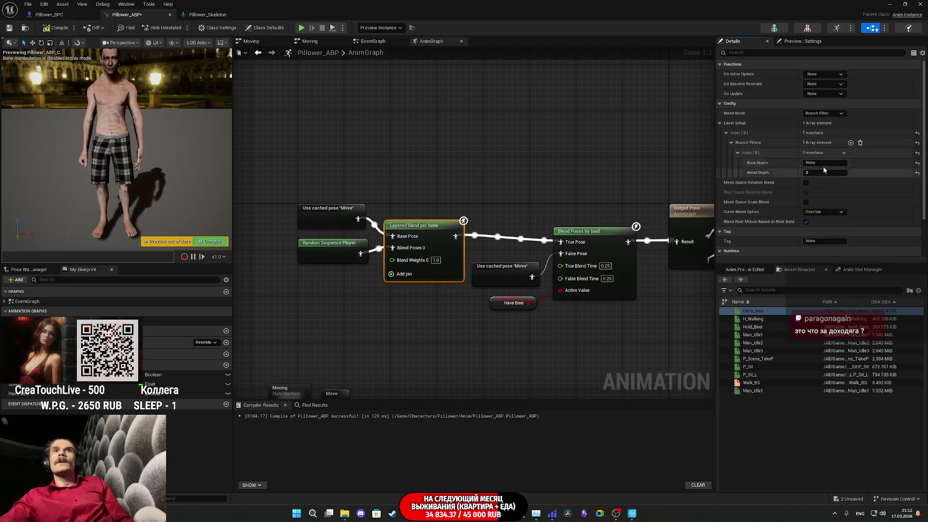
pyautogui.click(822, 162)
pyautogui.write('clavicle_l')
# Step: Compile and save Pillower_ABP, then check the drinking pose in the preview
pyautogui.click(56, 28)
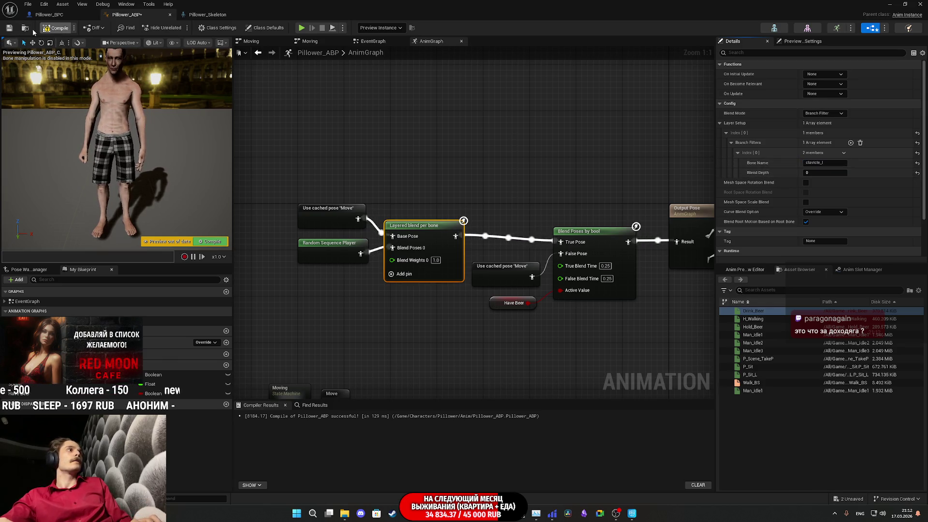
pyautogui.click(10, 28)
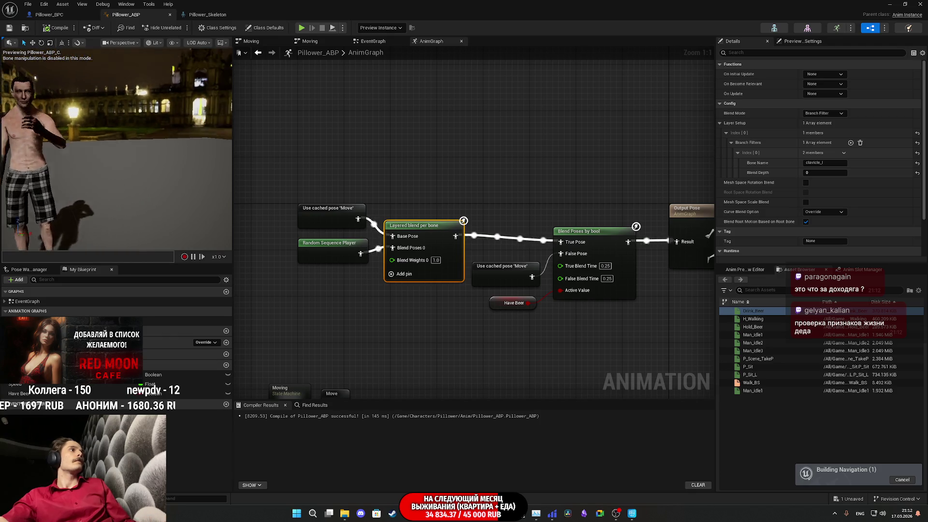
pyautogui.moveTo(145, 130); pyautogui.dragTo(145, 130)
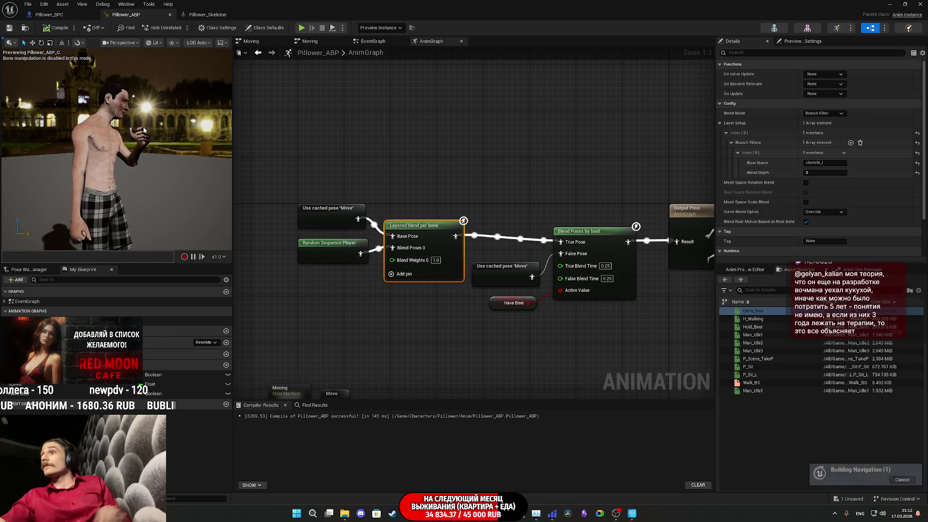
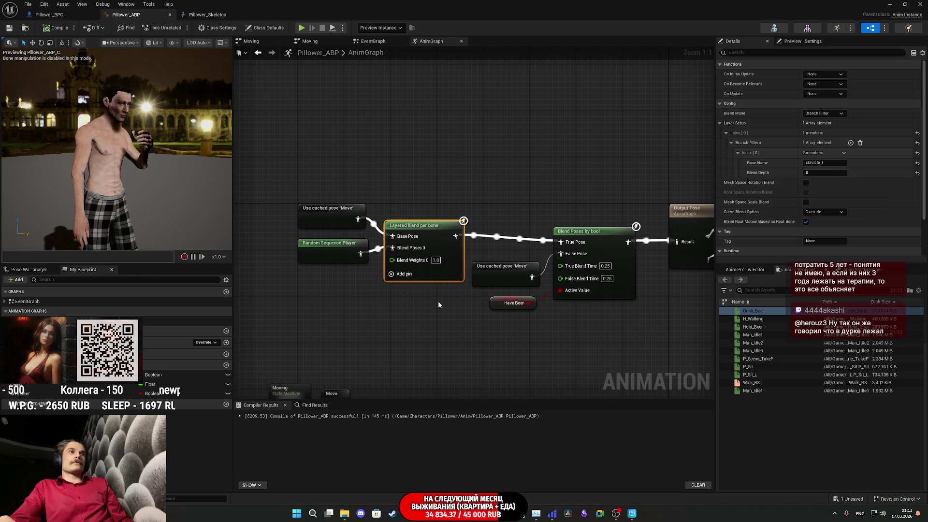
# Step: Reselect the Layered blend per bone node and re-expand its Runtime settings to show Blend Weights
pyautogui.click(438, 300)
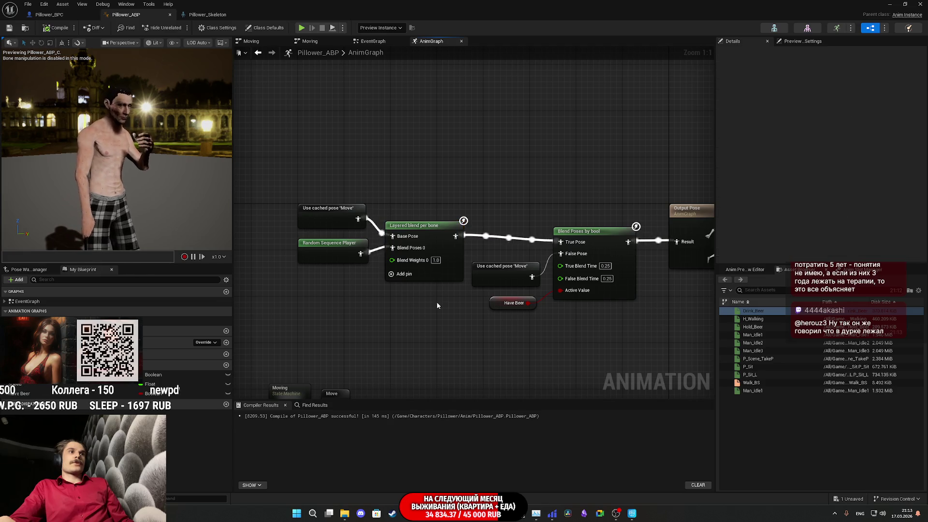
pyautogui.click(419, 265)
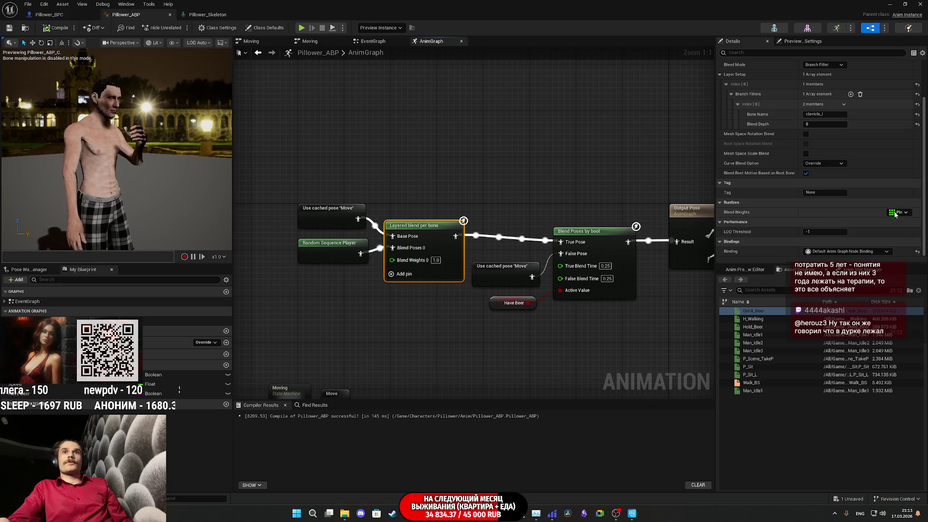
pyautogui.click(811, 205)
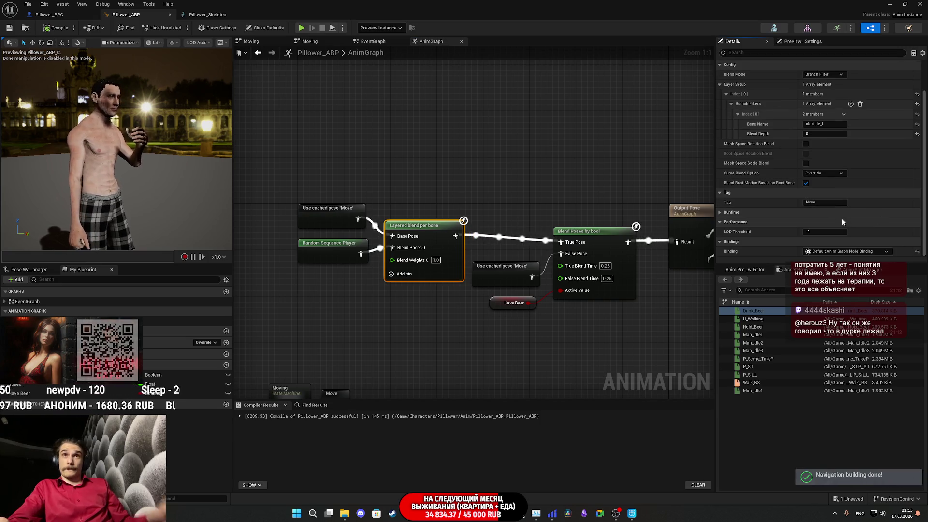
pyautogui.click(769, 212)
pyautogui.scroll(-1, 754, 172)
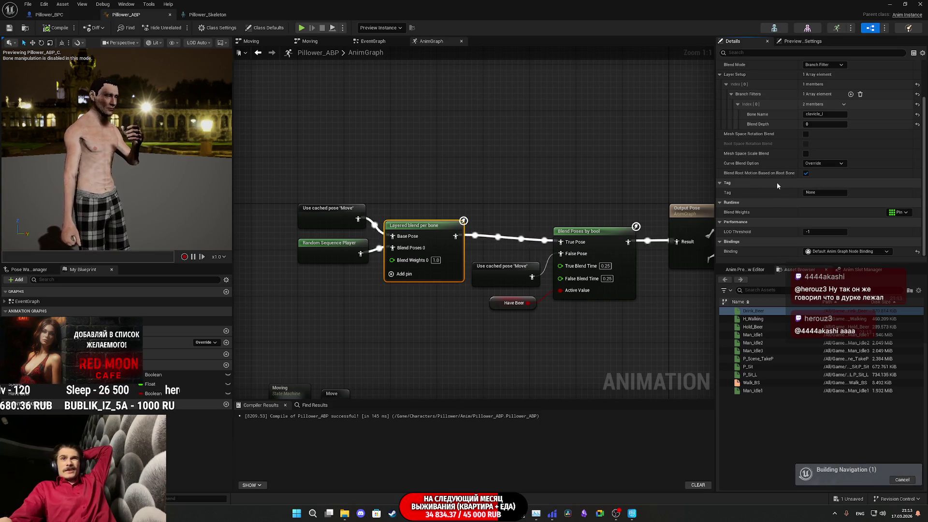
pyautogui.scroll(2, 775, 187)
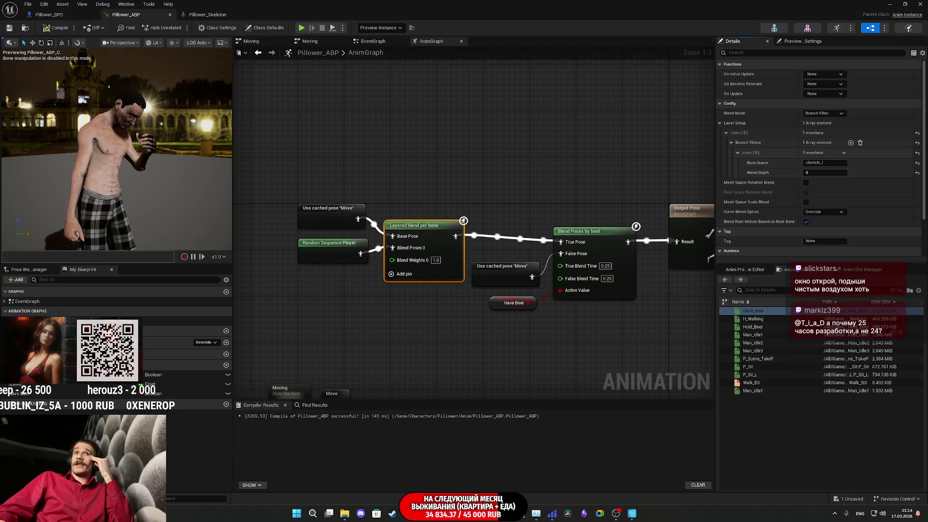
pyautogui.scroll(-3, 767, 204)
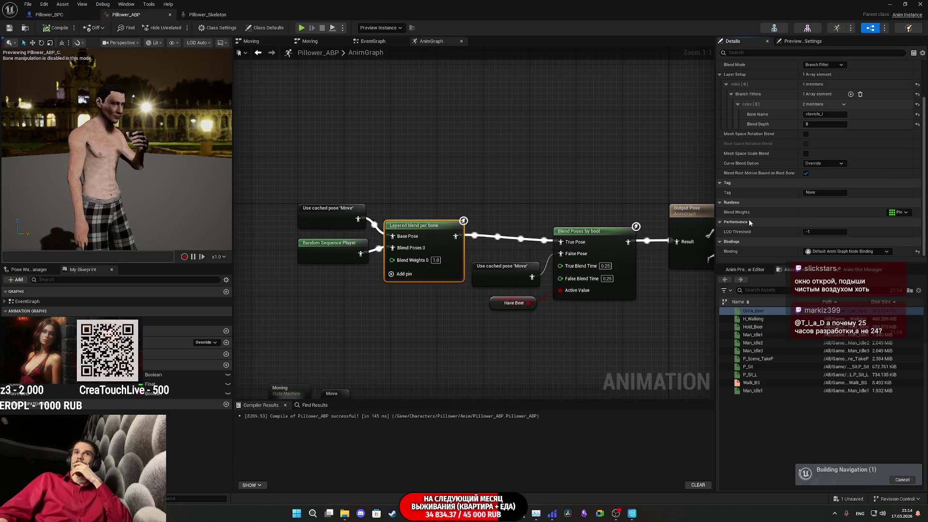
pyautogui.scroll(3, 749, 219)
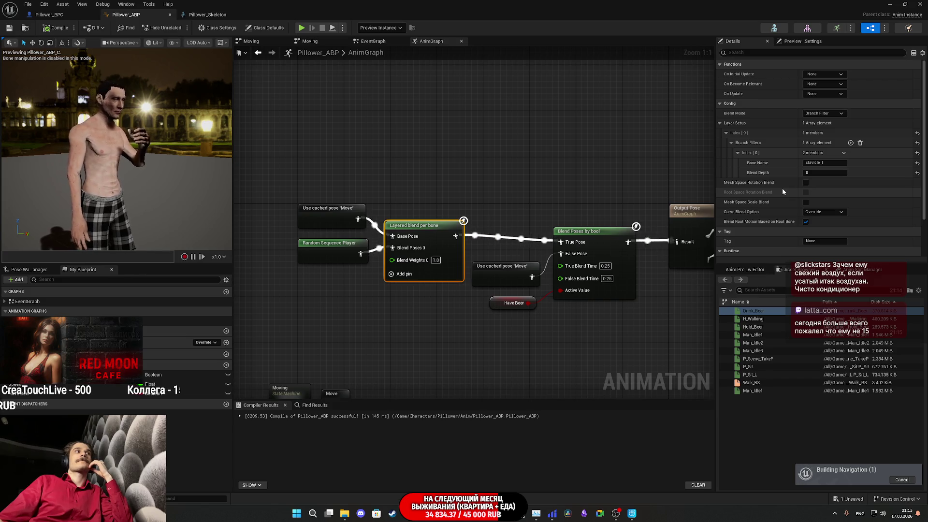
pyautogui.scroll(-3, 781, 187)
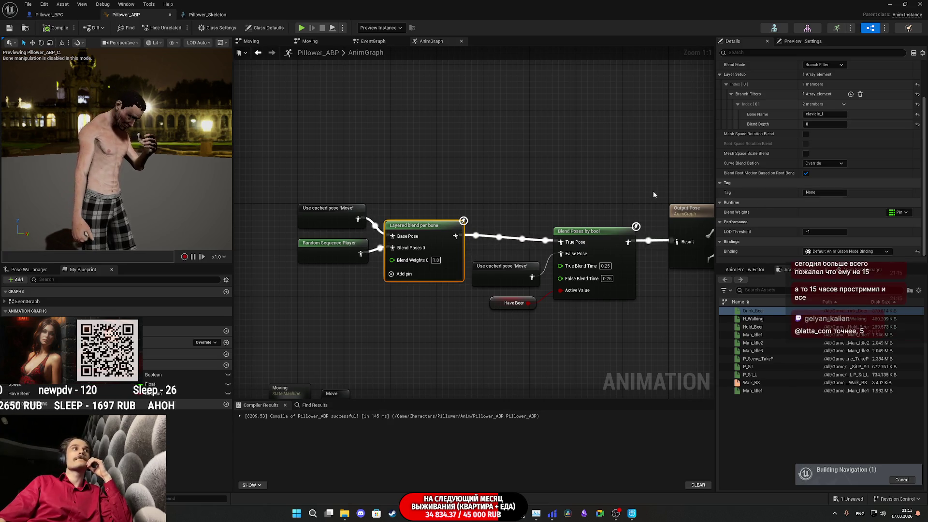
pyautogui.click(632, 513)
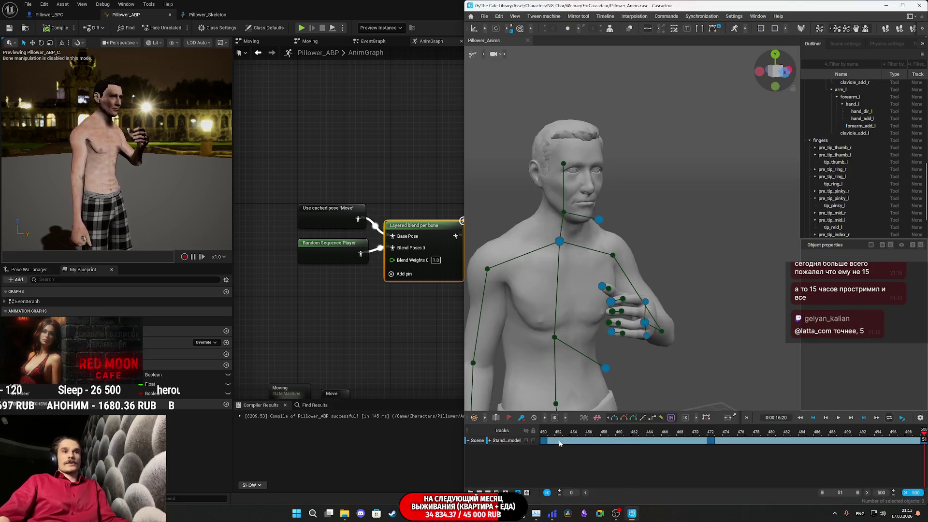
# Step: Insert extra frames at frame 448 of the Pillower_Anims clip
pyautogui.moveTo(817, 493); pyautogui.dragTo(819, 494)
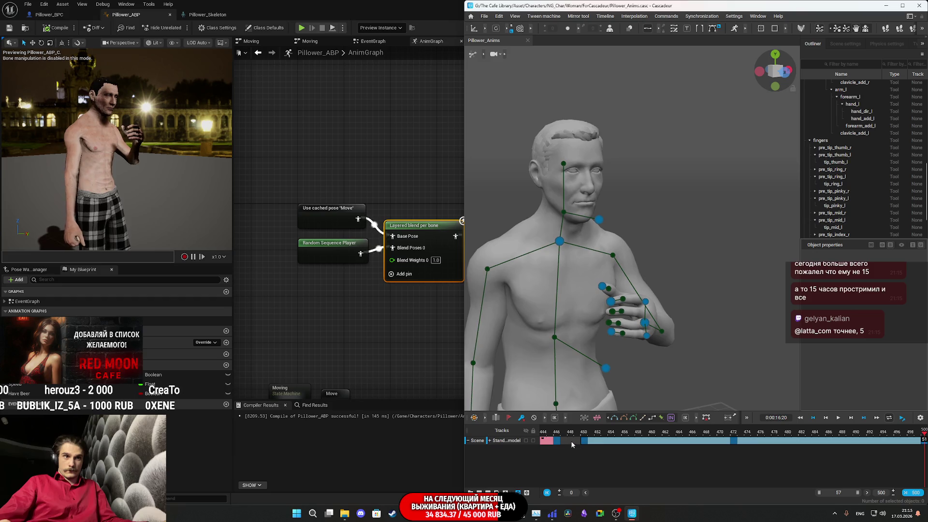
pyautogui.click(571, 441)
pyautogui.press('Insert')
pyautogui.press('Insert')
pyautogui.press('Insert')
pyautogui.press('Insert')
pyautogui.press('Insert')
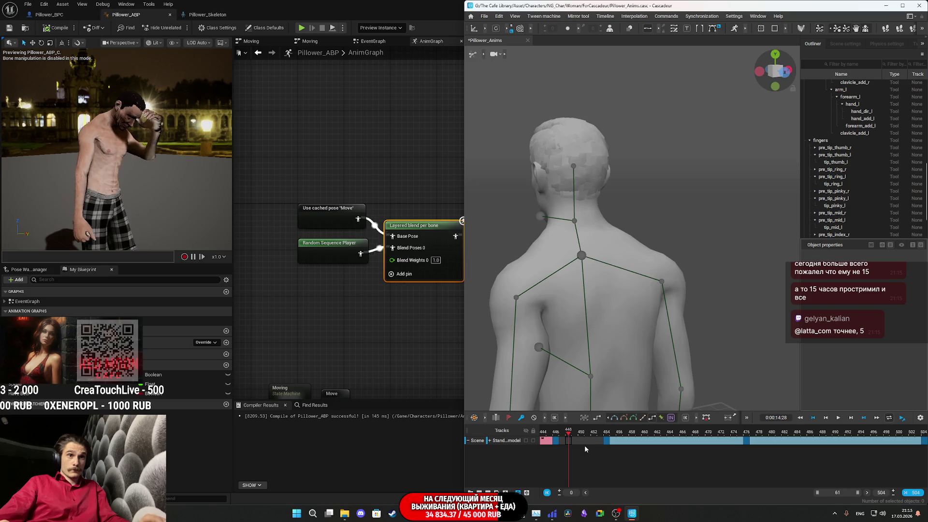
pyautogui.press('Insert')
pyautogui.press('Insert')
pyautogui.press('Insert')
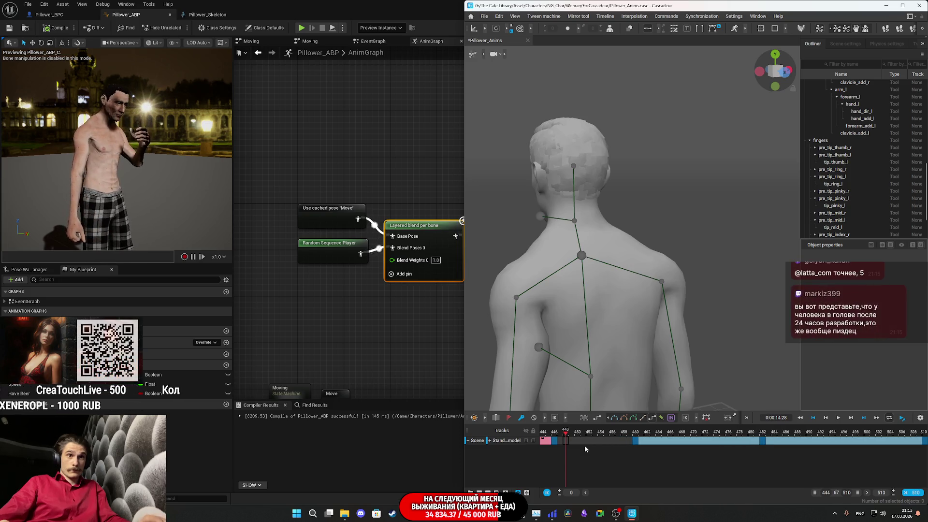
pyautogui.press('Insert')
pyautogui.press('Insert')
pyautogui.press('Insert')
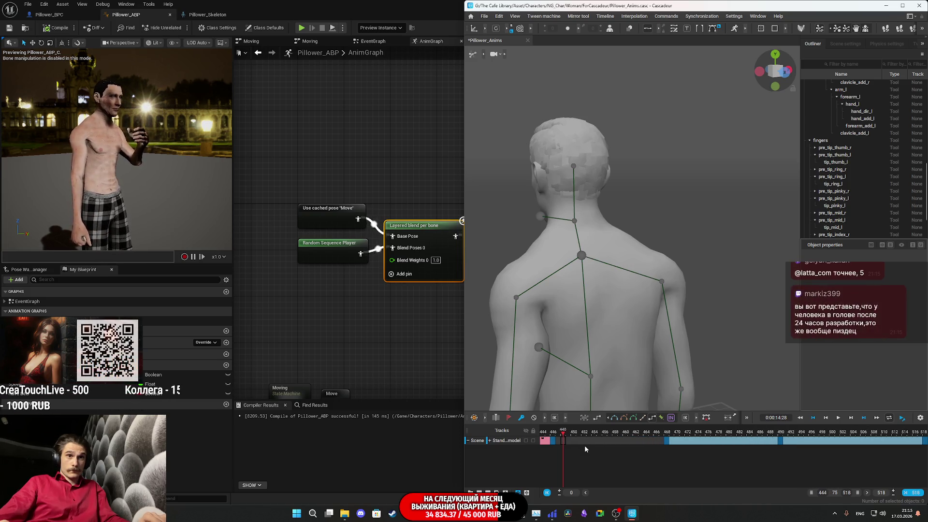
# Step: Check poses around frames 456–470, interpolate the gap between 455 and 470, and preview
pyautogui.click(677, 444)
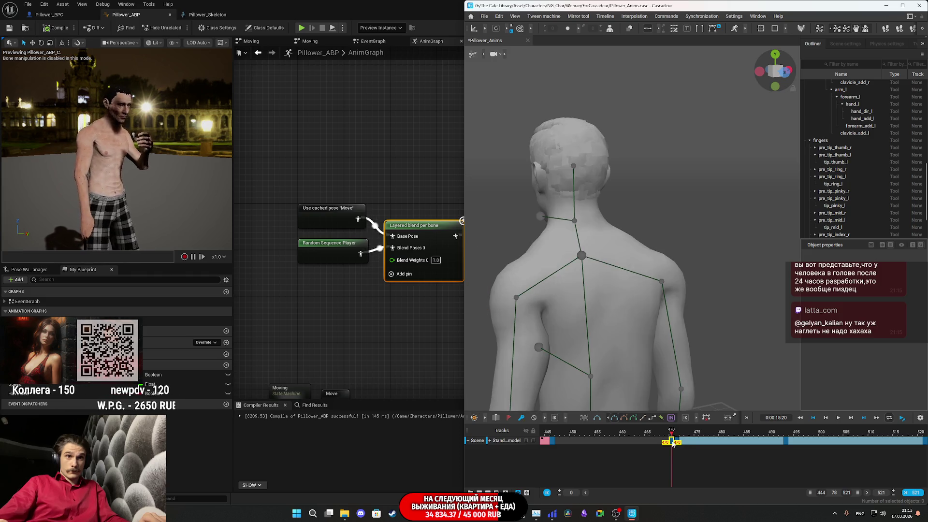
pyautogui.click(671, 442)
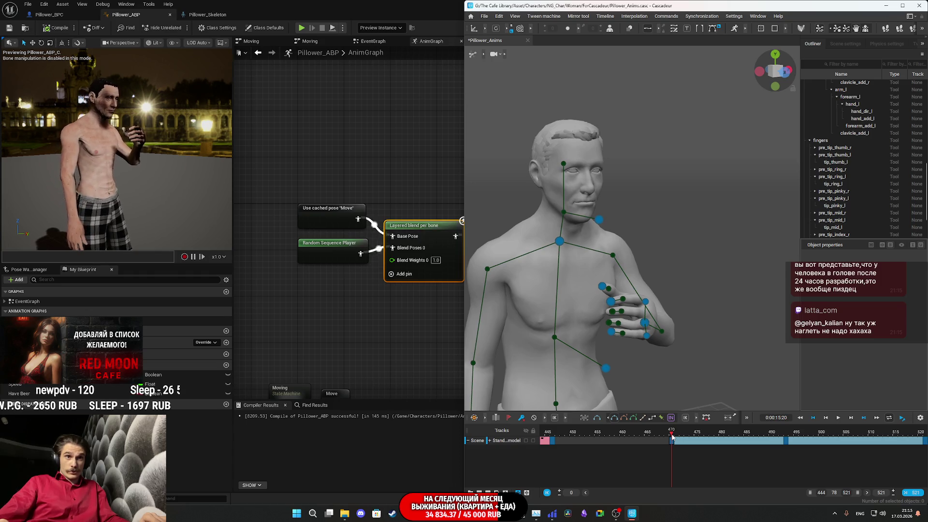
pyautogui.click(671, 439)
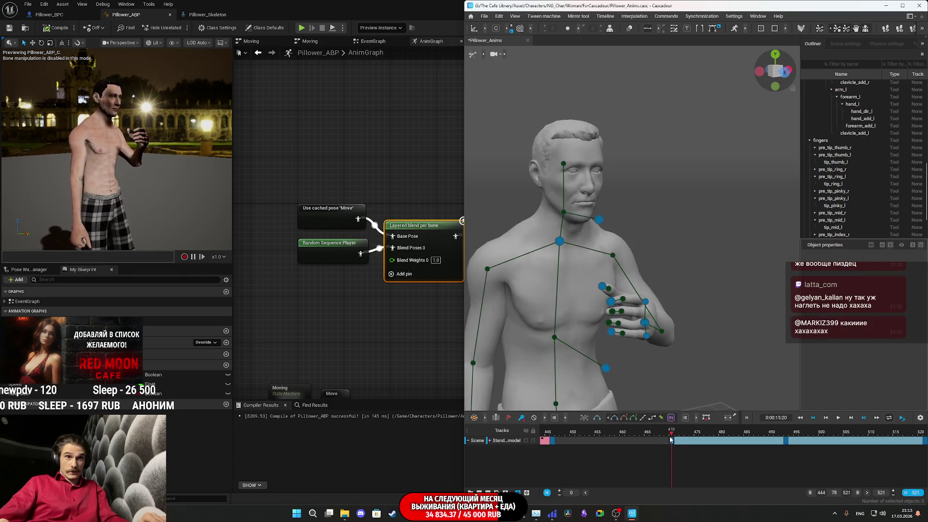
pyautogui.moveTo(671, 441); pyautogui.dragTo(598, 441)
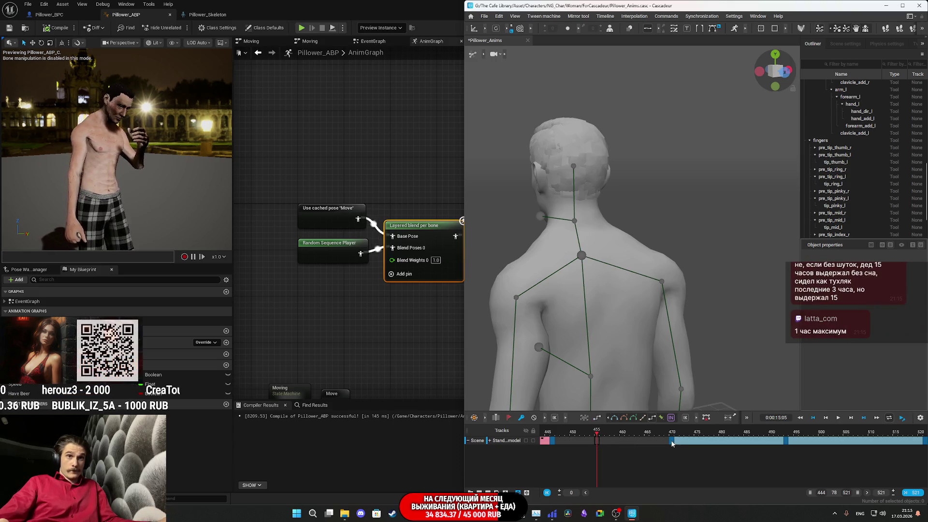
pyautogui.click(672, 442)
pyautogui.click(600, 442)
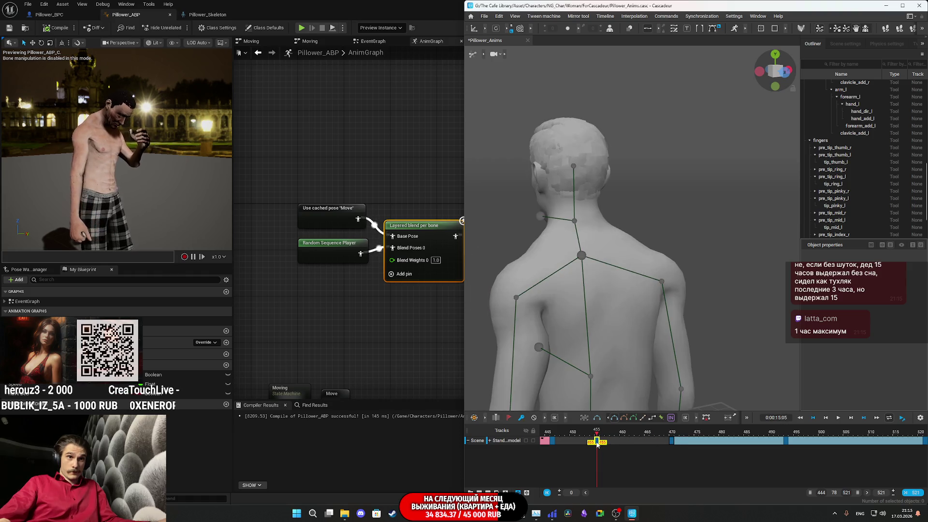
pyautogui.click(600, 440)
pyautogui.click(613, 441)
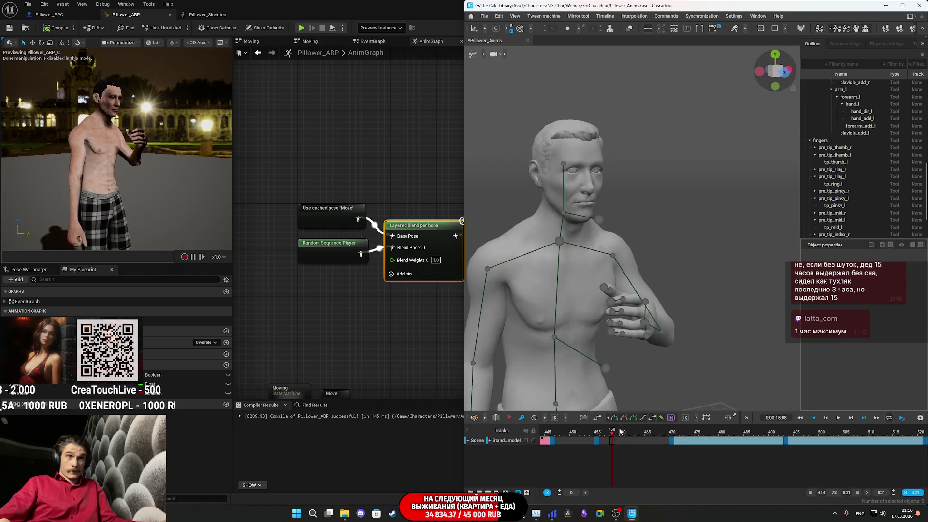
pyautogui.click(615, 419)
pyautogui.press('space')
pyautogui.press('space')
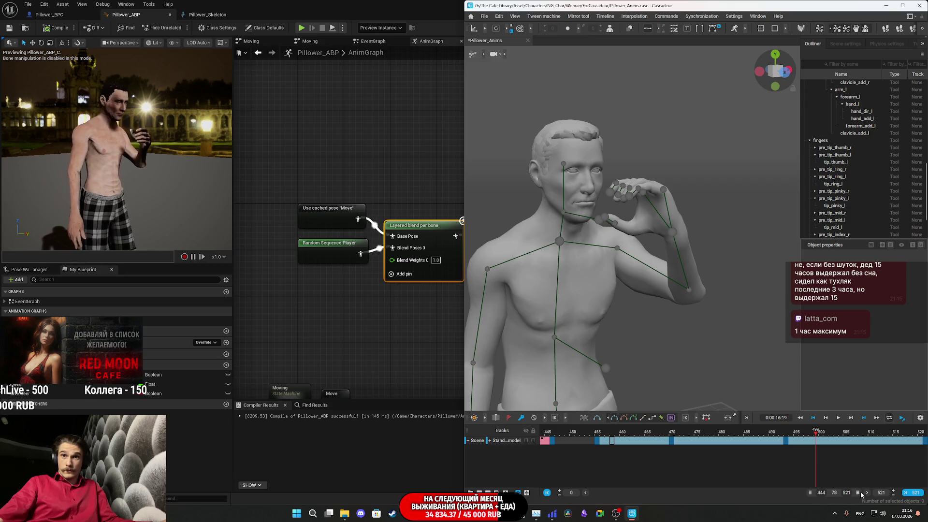
# Step: Extend the clip to frame 535, interpolate the new frames, and preview frames 455–535
pyautogui.click(888, 449)
pyautogui.moveTo(923, 445); pyautogui.dragTo(912, 443)
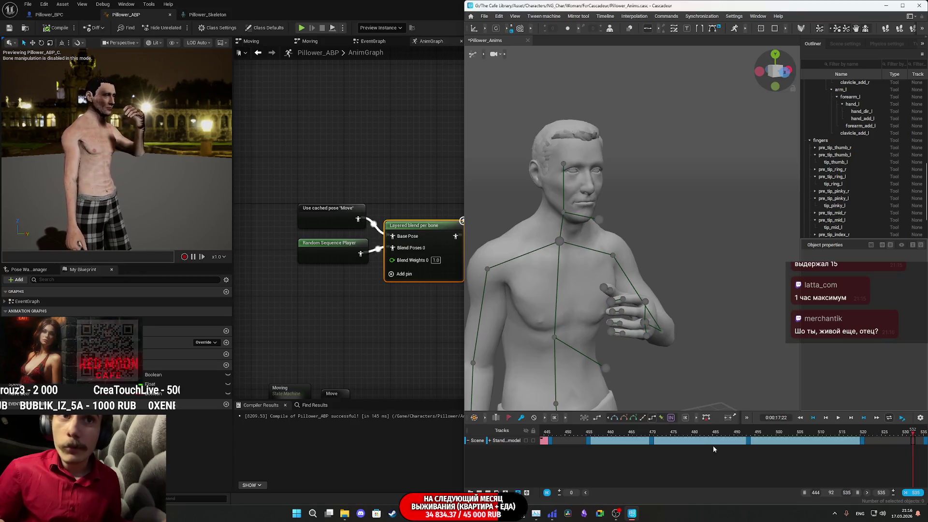
pyautogui.click(615, 418)
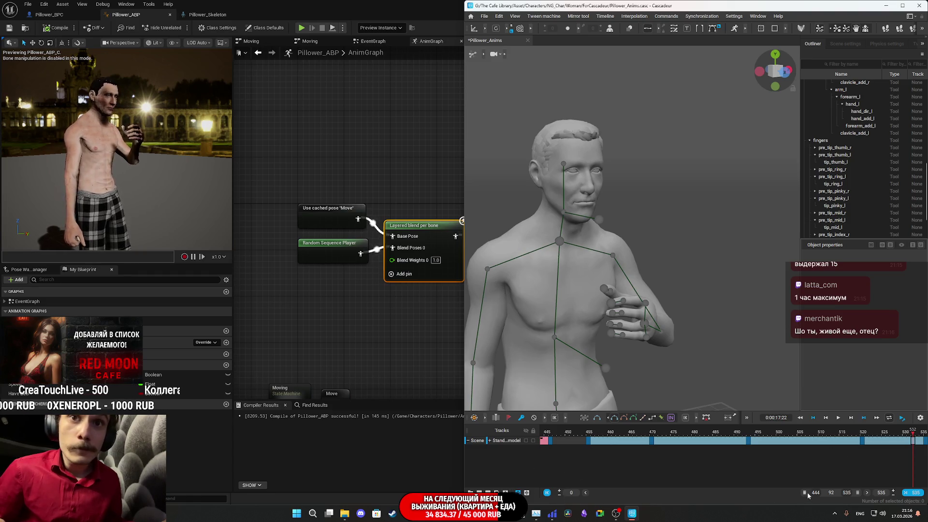
pyautogui.scroll(11, 807, 492)
pyautogui.moveTo(545, 440); pyautogui.dragTo(924, 442)
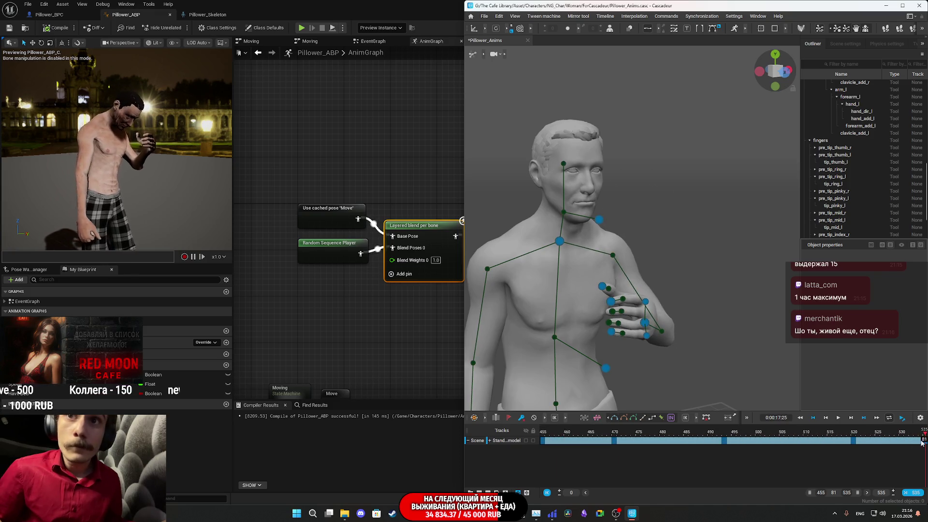
pyautogui.press('space')
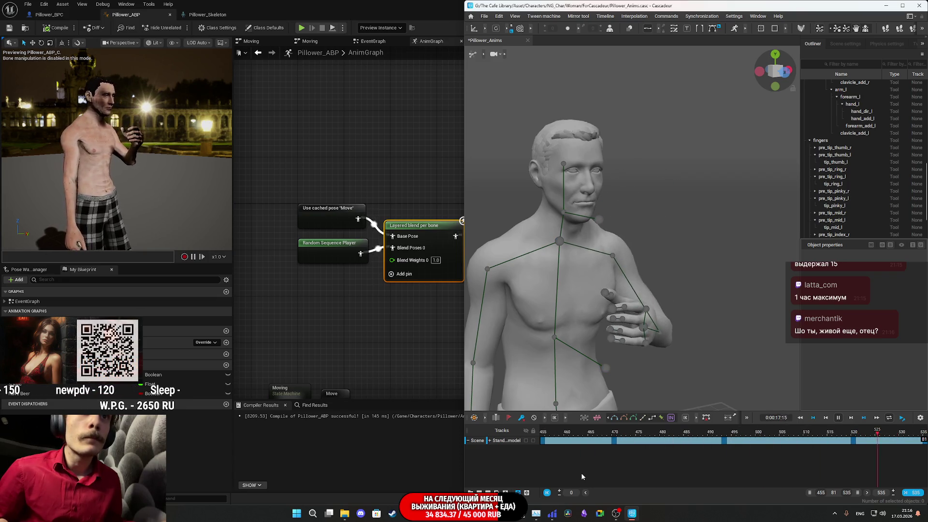
pyautogui.press('space')
pyautogui.press('Home')
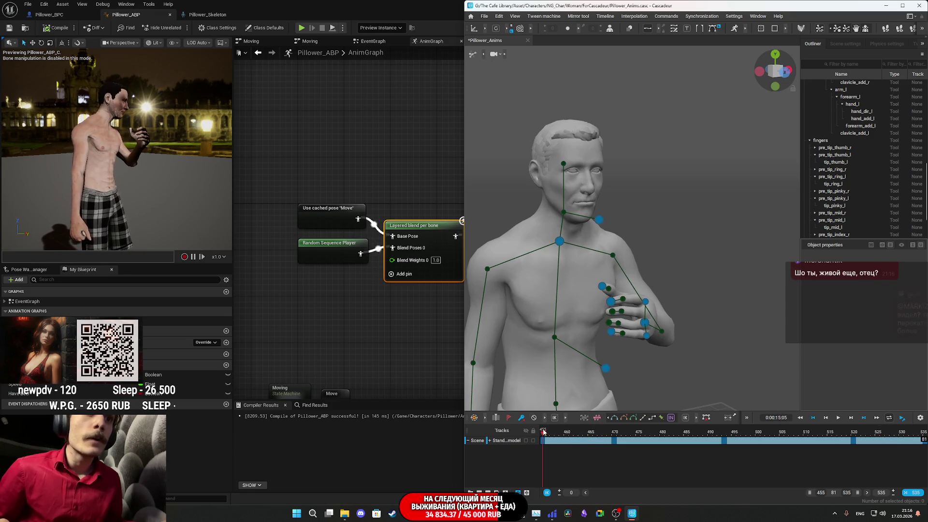
pyautogui.click(484, 17)
# Step: Export the animation as FBX over the existing Drink_Beer.fbx and save the Cascadeur scene
pyautogui.moveTo(525, 99)
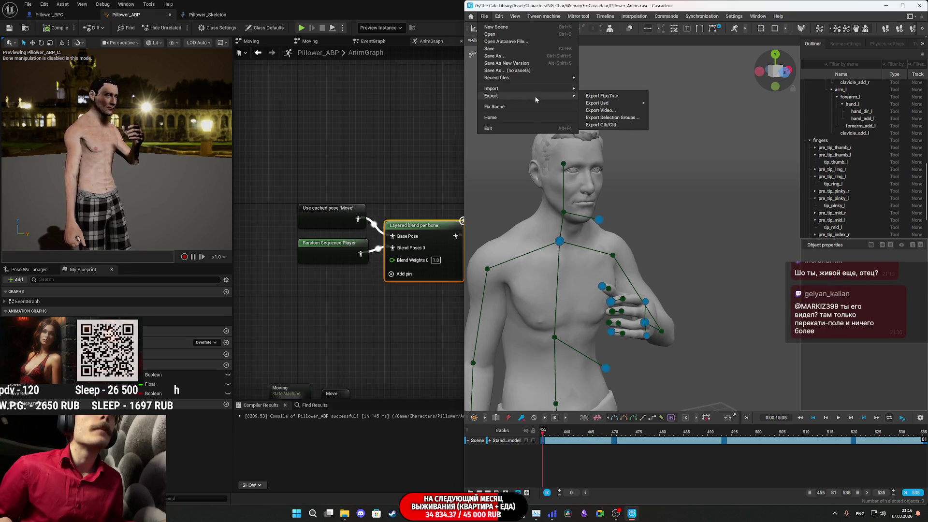
pyautogui.click(602, 95)
pyautogui.click(464, 332)
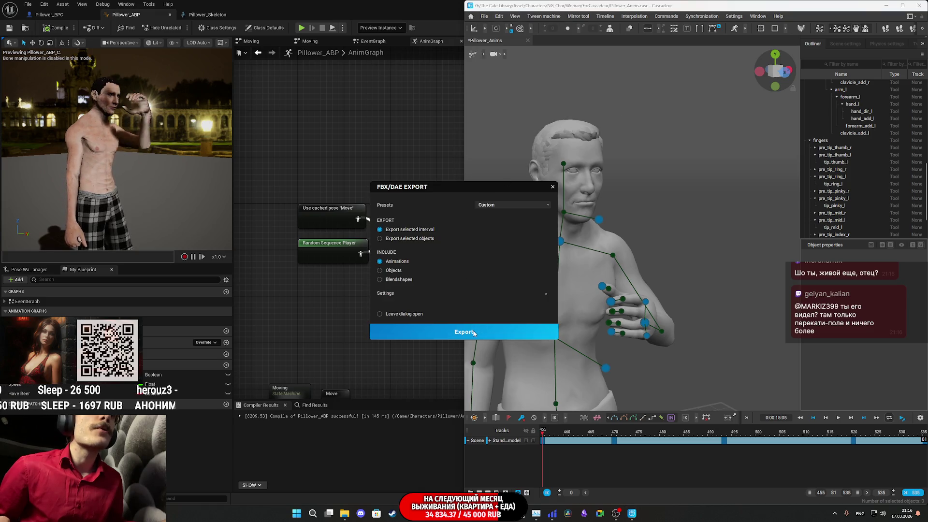
pyautogui.click(553, 69)
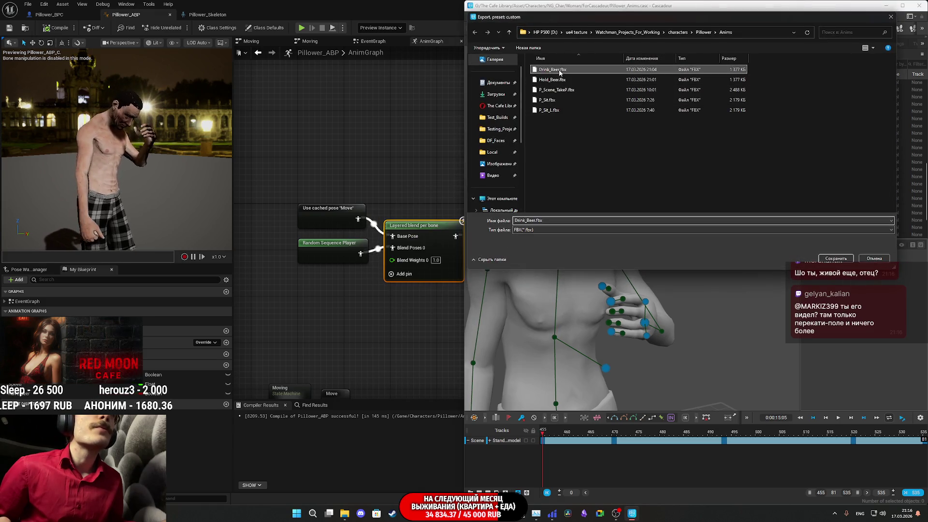
pyautogui.click(835, 258)
pyautogui.click(481, 256)
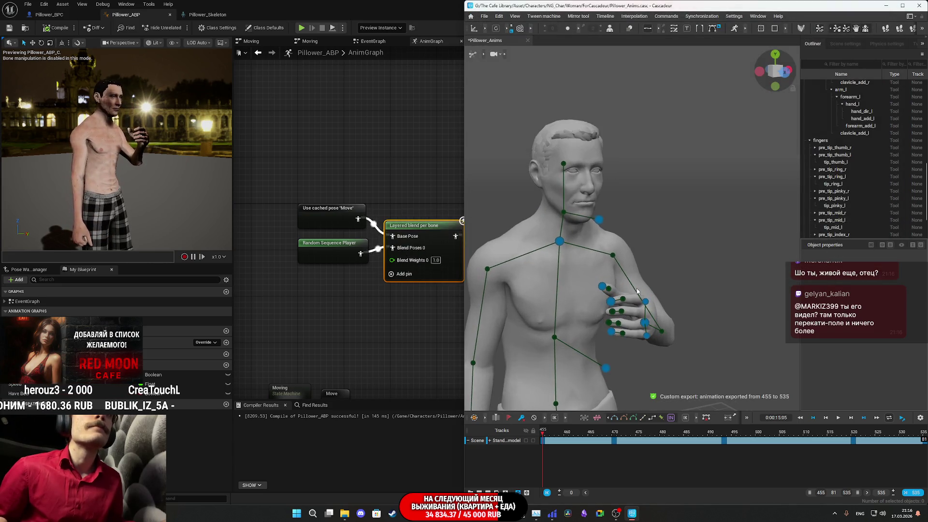
pyautogui.hotkey('ctrl', 's')
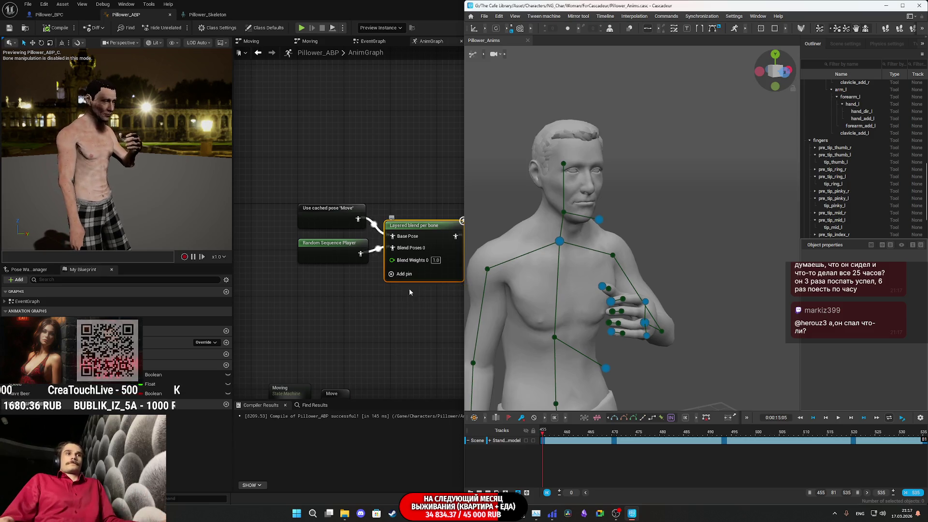
# Step: Bring the Unreal Editor with the Pillower_ABP graph back in front of Cascadeur
pyautogui.click(355, 138)
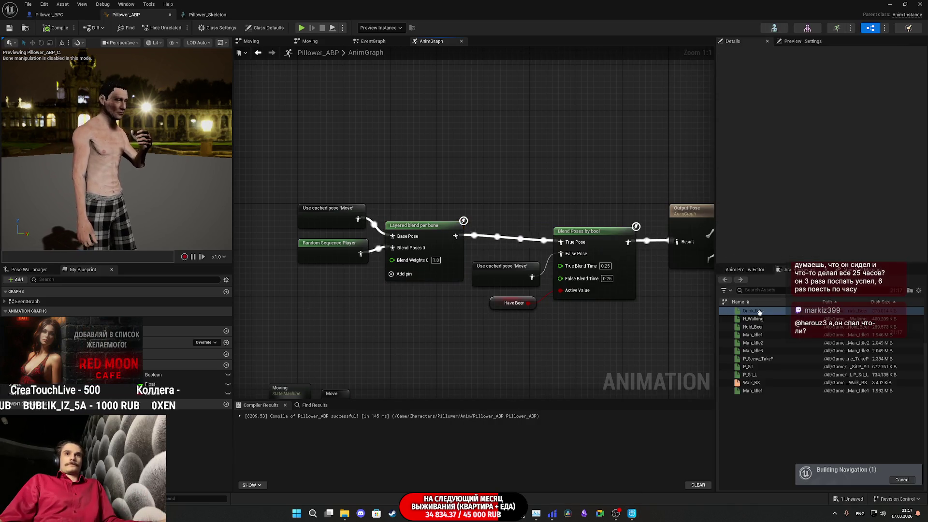
# Step: Reimport the Drink_Beer animation from its source and save it
pyautogui.click(767, 311)
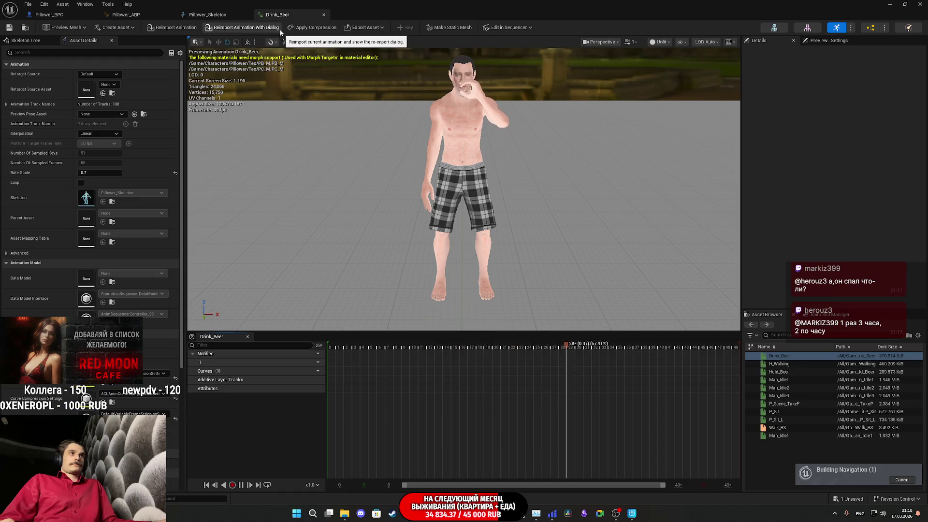
pyautogui.click(175, 28)
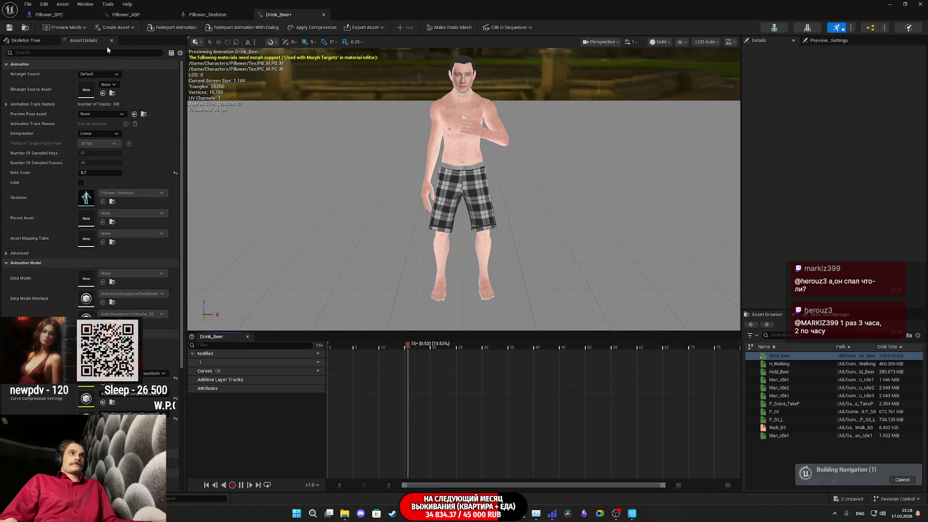
pyautogui.click(8, 27)
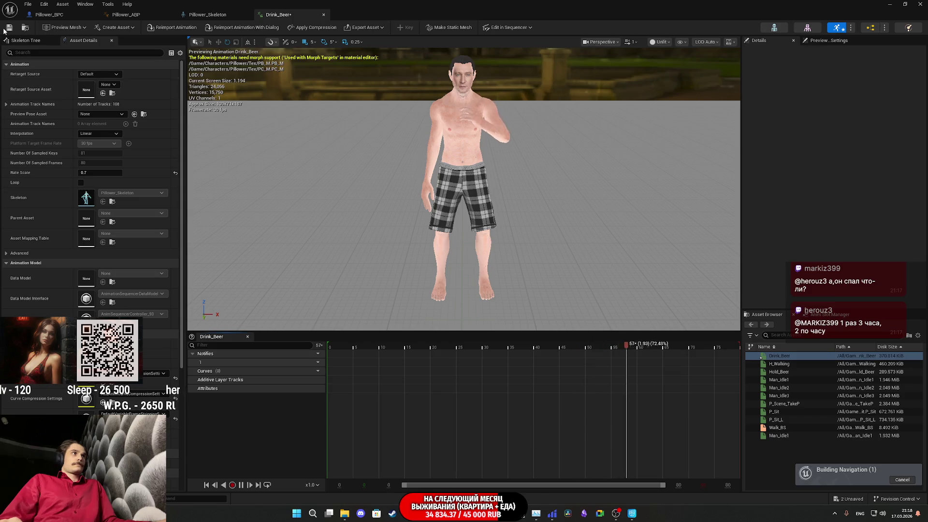
# Step: Set the Drink_Beer rate scale to 0.75, save, and open the Pillower_ABP anim graph
pyautogui.click(101, 173)
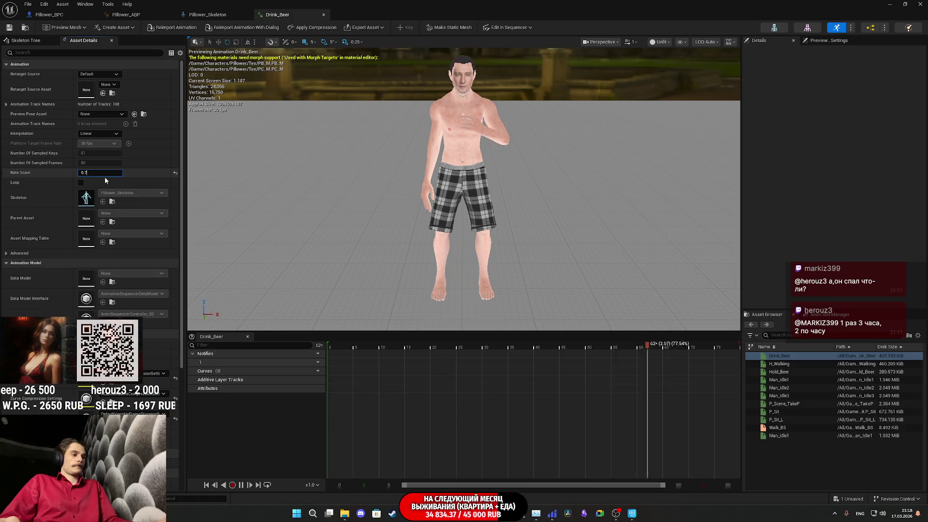
pyautogui.write('5')
pyautogui.press('Return')
pyautogui.hotkey('ctrl', 's')
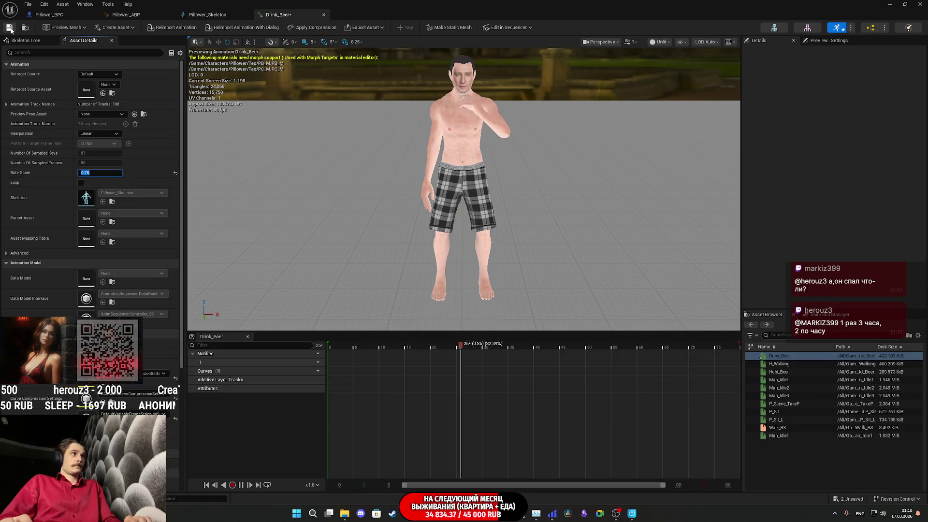
pyautogui.click(71, 15)
pyautogui.click(125, 15)
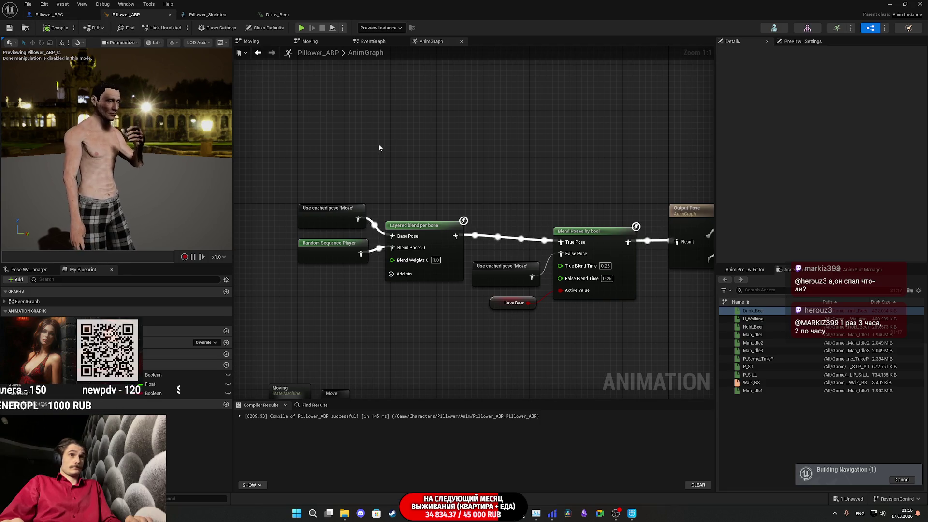
# Step: Try Blend Depth 2 on the Layered blend per bone node, then reset it to 0 and recompile
pyautogui.click(438, 232)
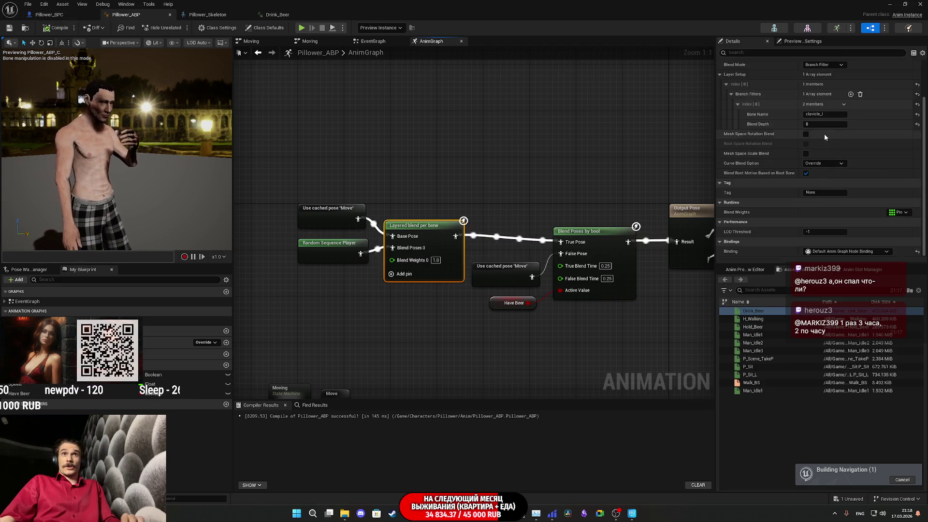
pyautogui.write('2')
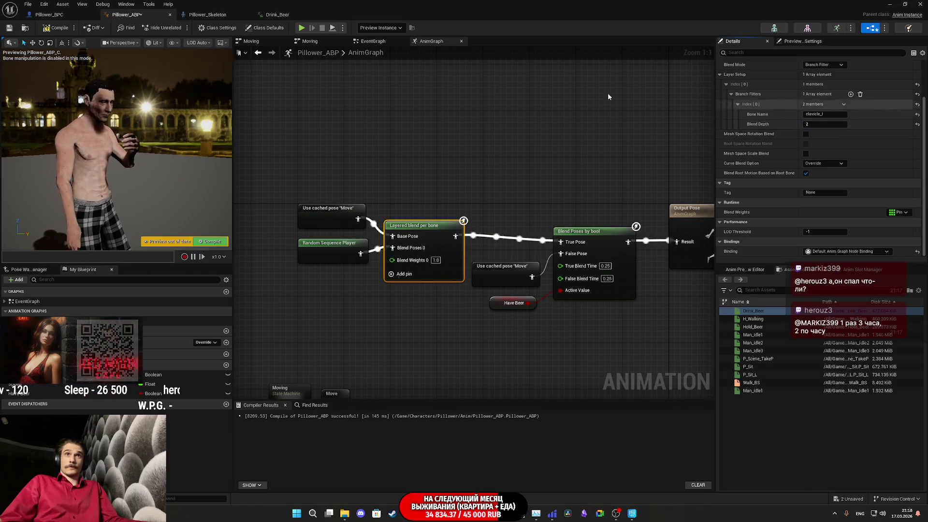
pyautogui.click(60, 29)
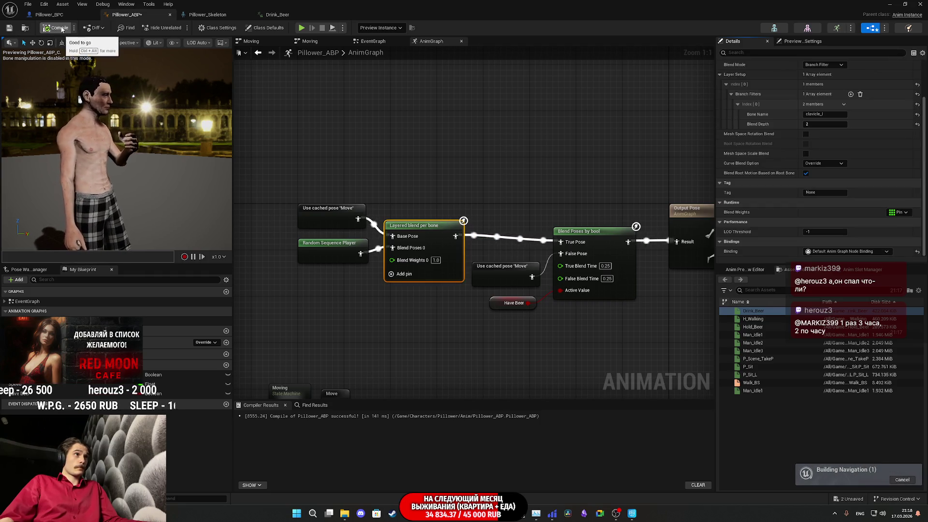
pyautogui.click(917, 124)
pyautogui.click(54, 28)
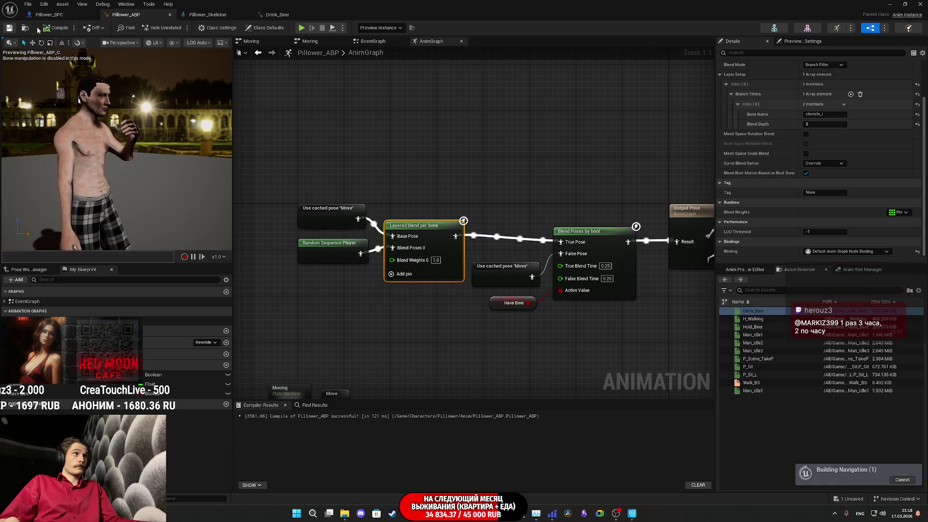
pyautogui.click(65, 15)
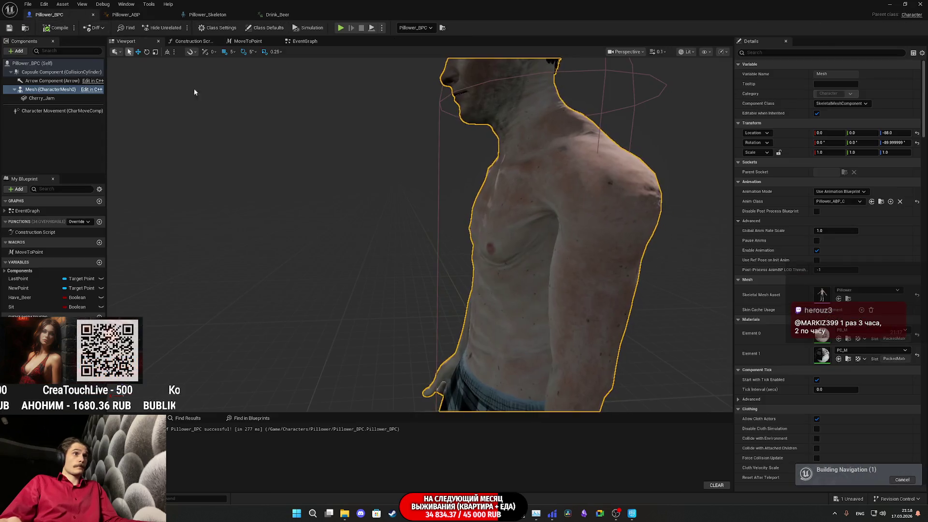
# Step: Find the Have_Beer_E chain in the EventGraph and shift its delay and final SET right
pyautogui.click(305, 41)
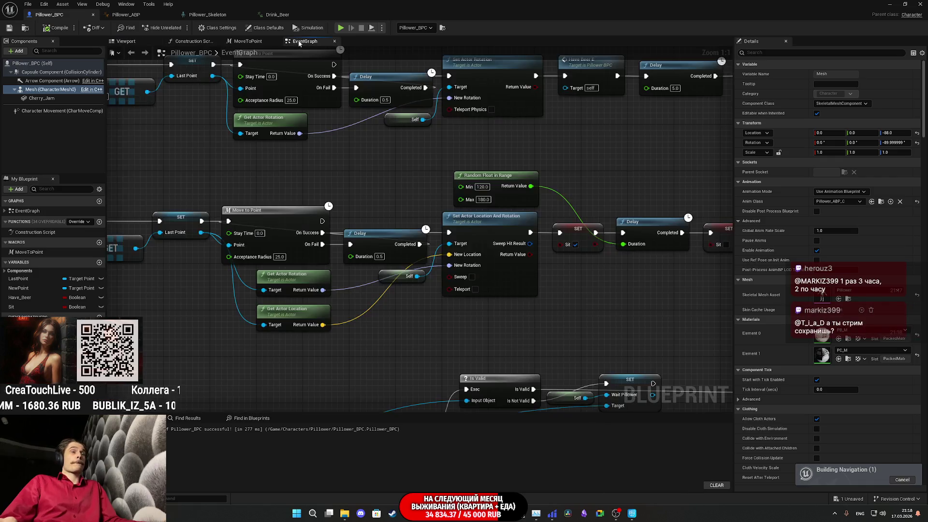
pyautogui.scroll(-6, 369, 286)
pyautogui.scroll(5, 369, 286)
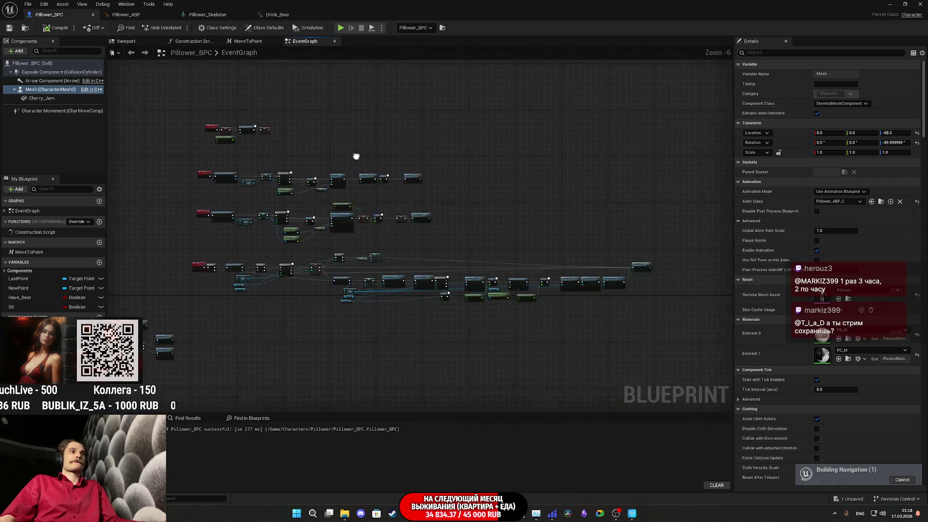
pyautogui.scroll(-3, 349, 204)
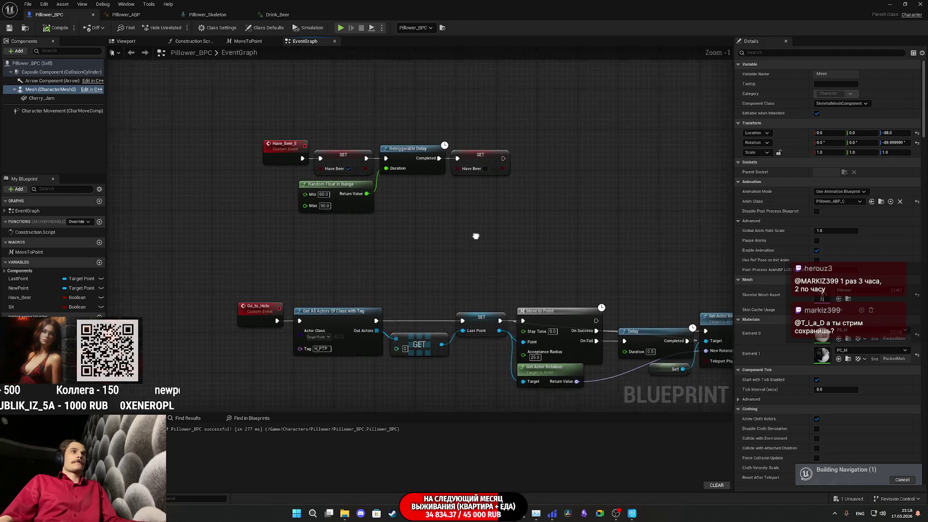
pyautogui.scroll(-3, 380, 162)
pyautogui.scroll(2, 518, 240)
pyautogui.scroll(5, 398, 192)
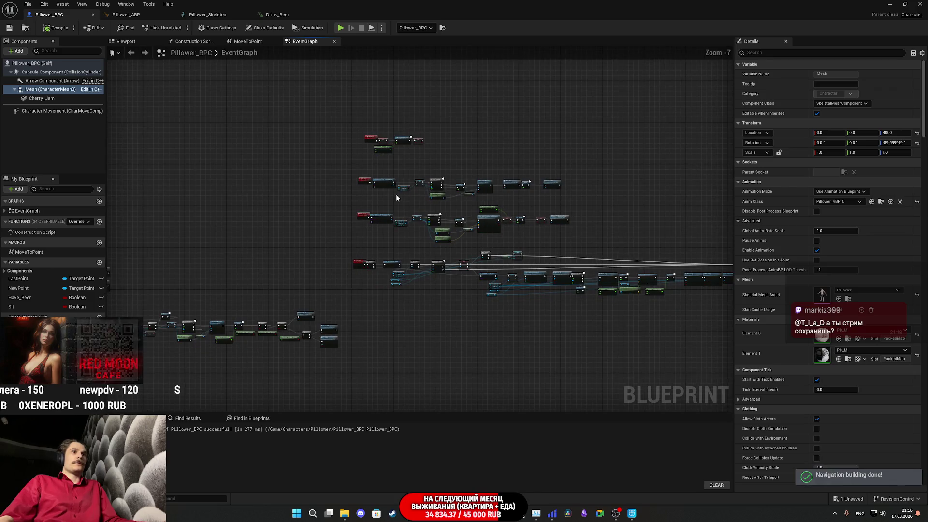
pyautogui.moveTo(423, 160)
pyautogui.mouseDown()
pyautogui.moveTo(393, 248)
pyautogui.moveTo(464, 184)
pyautogui.mouseUp()
pyautogui.moveTo(387, 192); pyautogui.dragTo(531, 191)
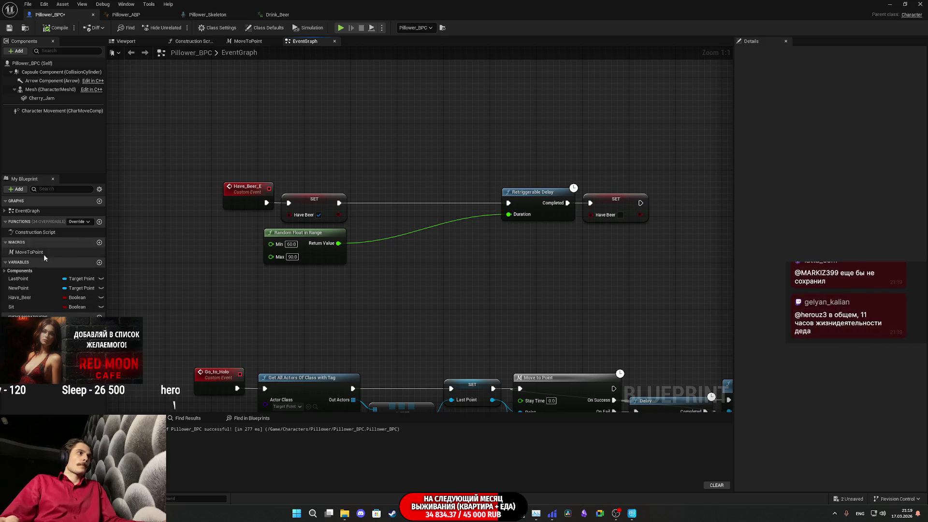
# Step: Add a Cherry_Jam Set Visibility node between the Have Beer SET and the Retriggerable Delay
pyautogui.moveTo(46, 99)
pyautogui.mouseDown()
pyautogui.moveTo(328, 177)
pyautogui.moveTo(408, 160)
pyautogui.mouseUp()
pyautogui.write('se')
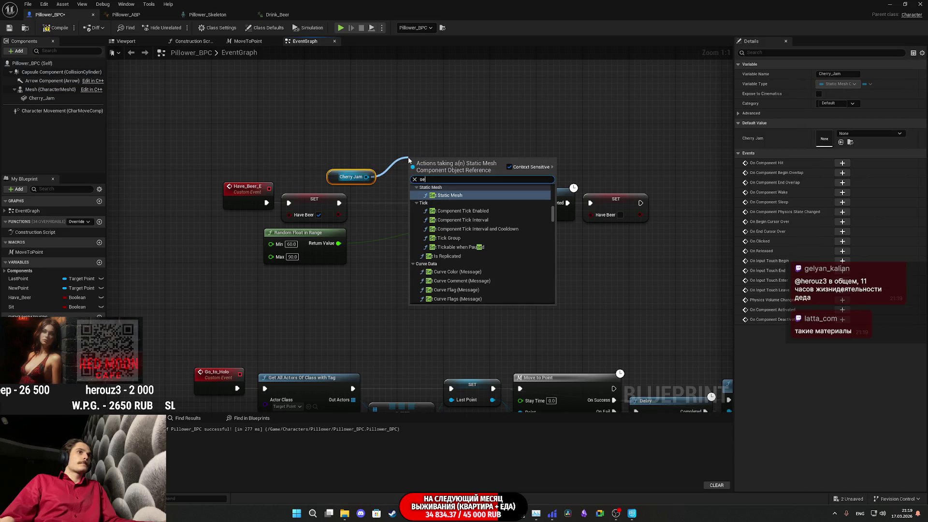
pyautogui.write('t vi')
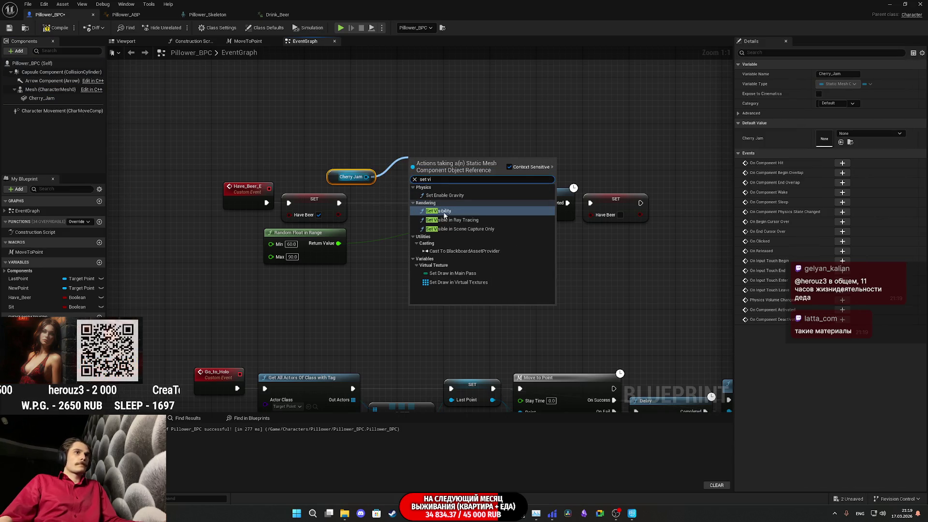
pyautogui.click(444, 216)
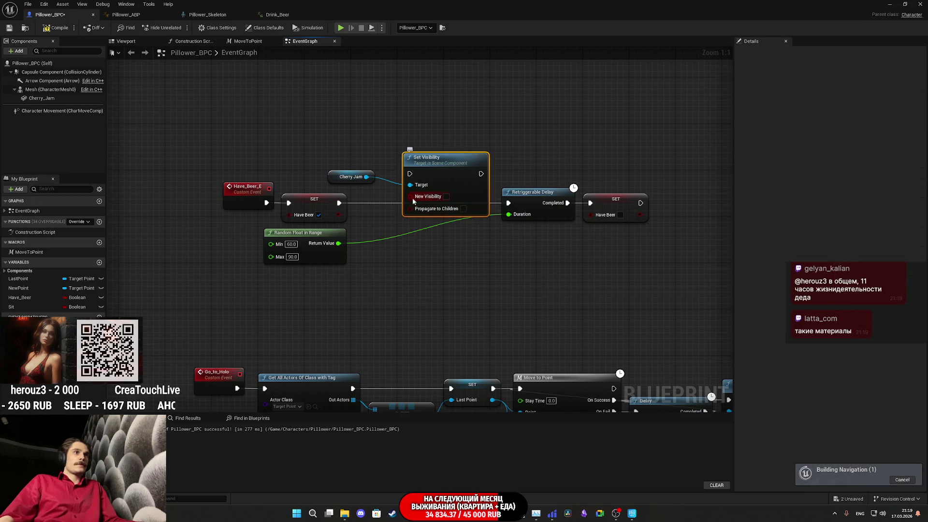
pyautogui.moveTo(411, 197); pyautogui.dragTo(338, 214)
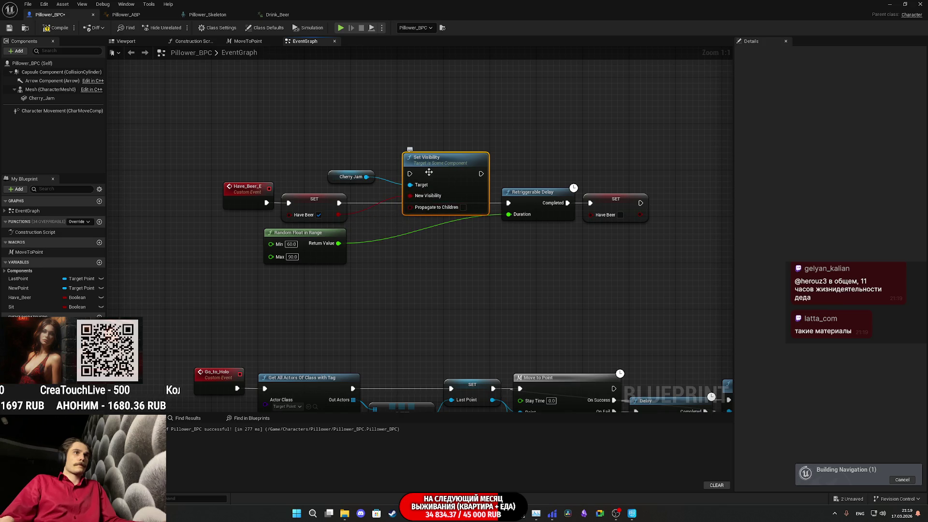
pyautogui.moveTo(410, 173); pyautogui.dragTo(339, 202)
pyautogui.moveTo(480, 173); pyautogui.dragTo(508, 203)
pyautogui.moveTo(449, 163)
pyautogui.mouseDown()
pyautogui.moveTo(419, 193)
pyautogui.moveTo(402, 193)
pyautogui.mouseUp()
# Step: Tidy the nodes and paste a second Set Visibility after the final SET, targeting Cherry Jam
pyautogui.moveTo(333, 180); pyautogui.dragTo(298, 180)
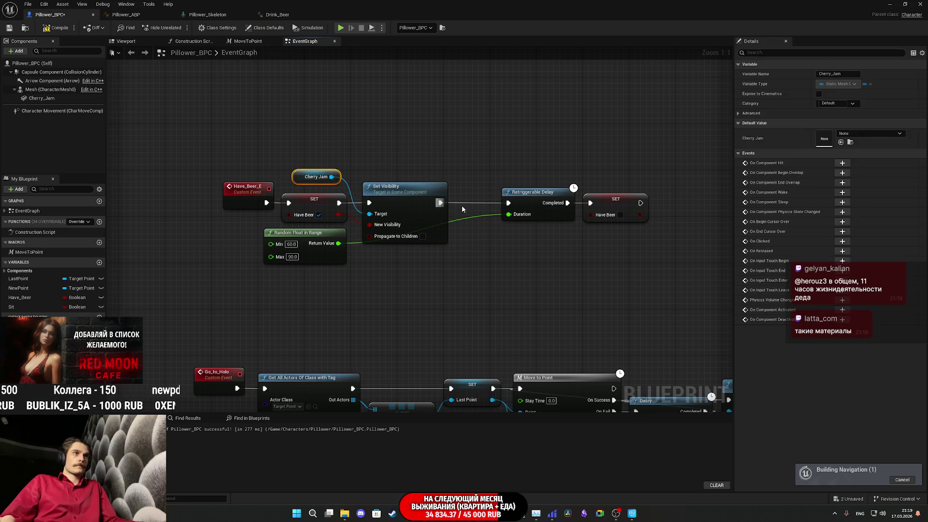
pyautogui.moveTo(535, 247); pyautogui.dragTo(623, 213)
pyautogui.moveTo(526, 195); pyautogui.dragTo(479, 194)
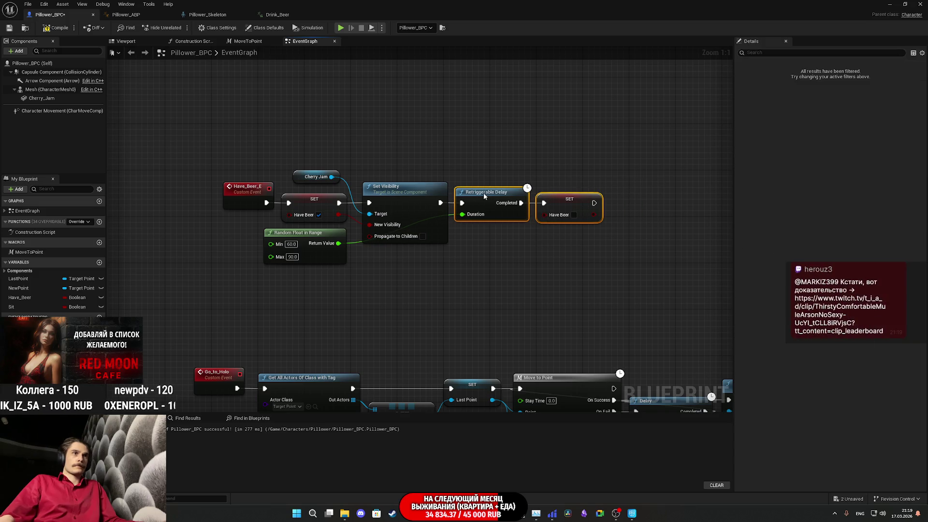
pyautogui.click(498, 162)
pyautogui.hotkey('ctrl', 'v')
pyautogui.moveTo(594, 202); pyautogui.dragTo(602, 211)
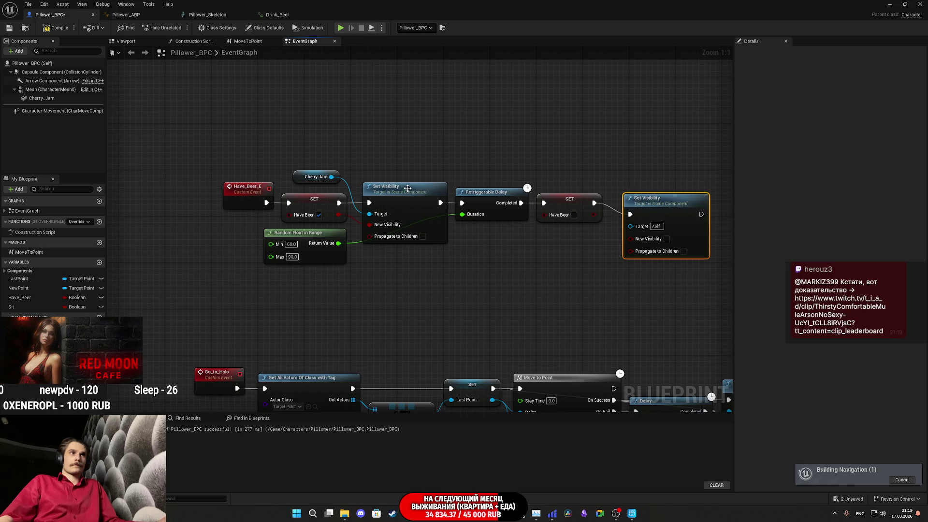
pyautogui.moveTo(331, 177)
pyautogui.mouseDown()
pyautogui.moveTo(628, 223)
pyautogui.moveTo(630, 236)
pyautogui.moveTo(653, 206)
pyautogui.mouseUp()
pyautogui.click(564, 239)
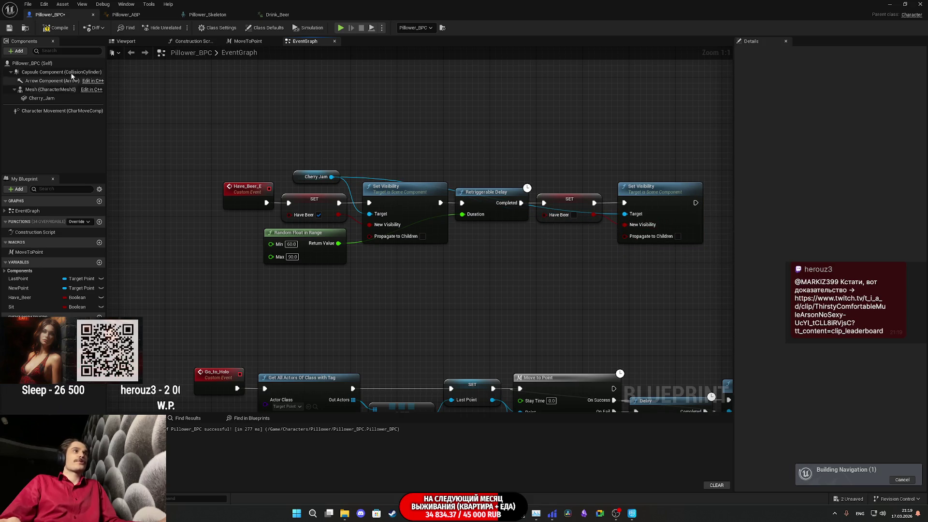
# Step: Compile and save Pillower_BPC, then bring the BeginPlay nodes into view
pyautogui.click(9, 27)
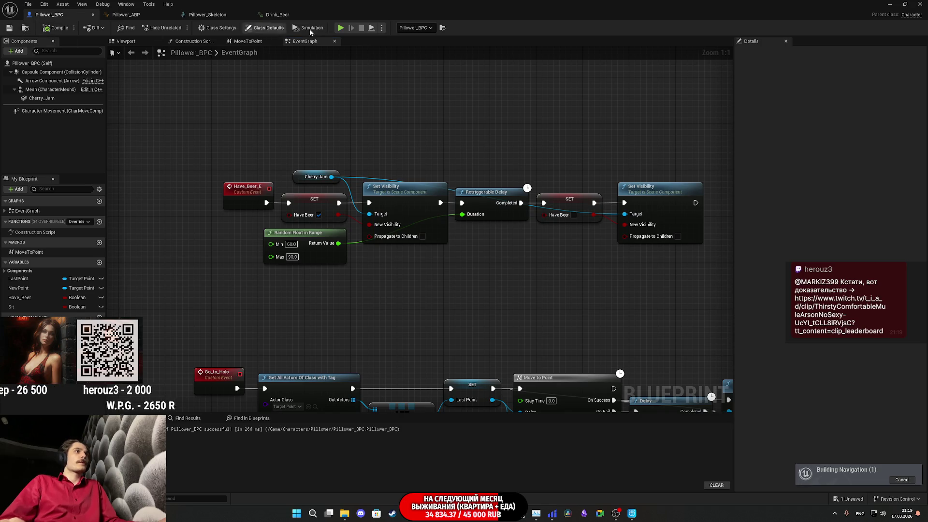
pyautogui.scroll(-6, 365, 181)
pyautogui.scroll(5, 295, 200)
pyautogui.moveTo(296, 201); pyautogui.dragTo(423, 127)
pyautogui.scroll(1, 340, 265)
pyautogui.click(317, 244)
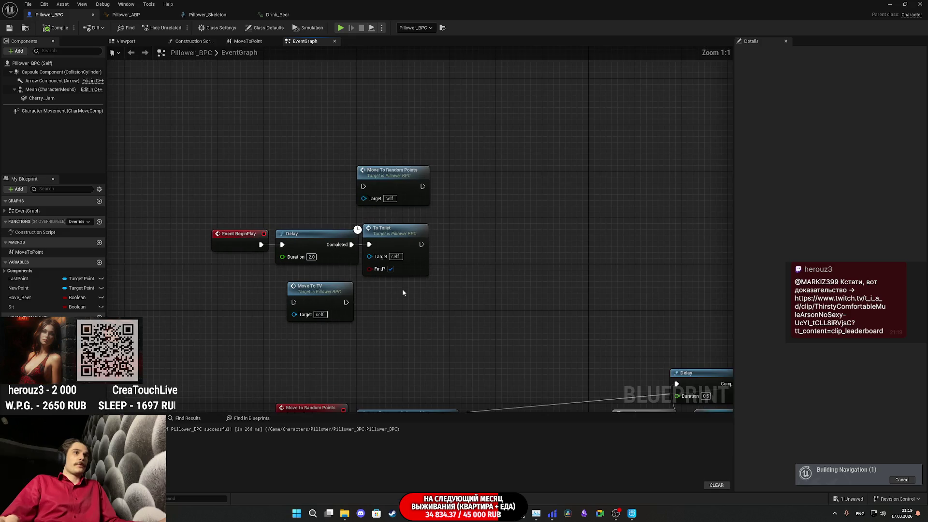
# Step: Replace the BeginPlay Delay with Move To Random Points, add a Go To Holo node, compile and save
pyautogui.press('Delete')
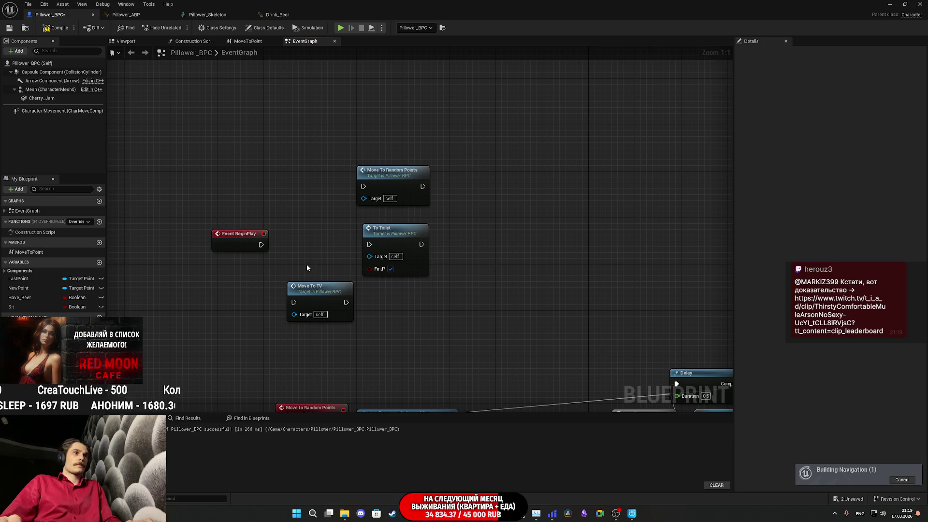
pyautogui.rightClick(284, 207)
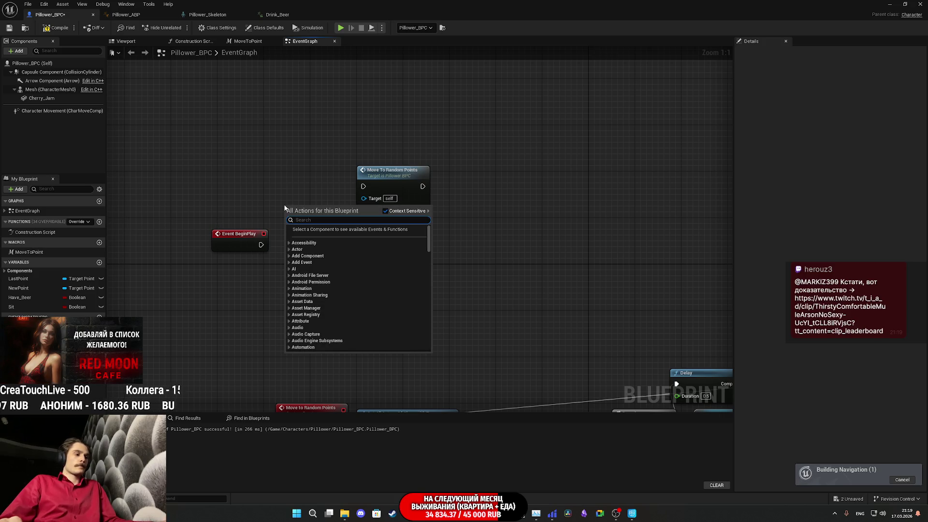
pyautogui.write('holo')
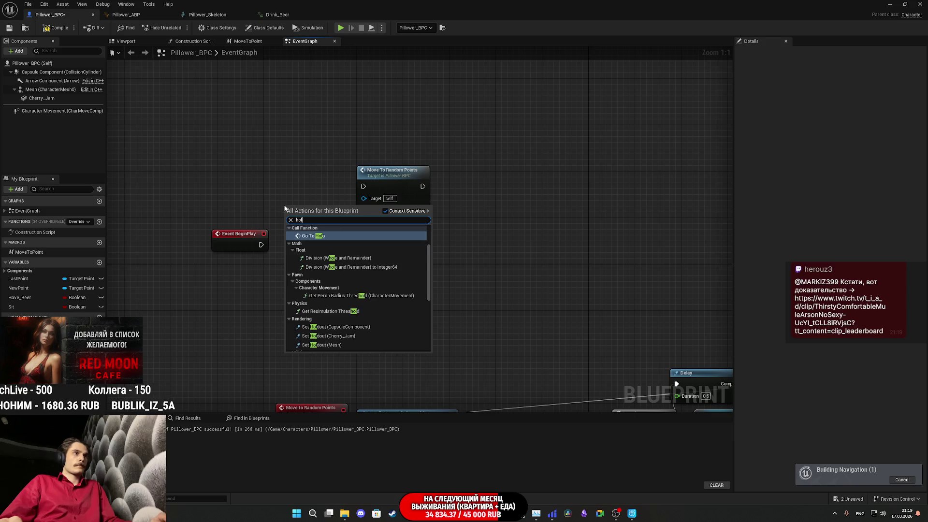
pyautogui.click(318, 232)
pyautogui.moveTo(310, 216); pyautogui.dragTo(303, 163)
pyautogui.moveTo(398, 181)
pyautogui.mouseDown()
pyautogui.moveTo(335, 216)
pyautogui.moveTo(317, 239)
pyautogui.mouseUp()
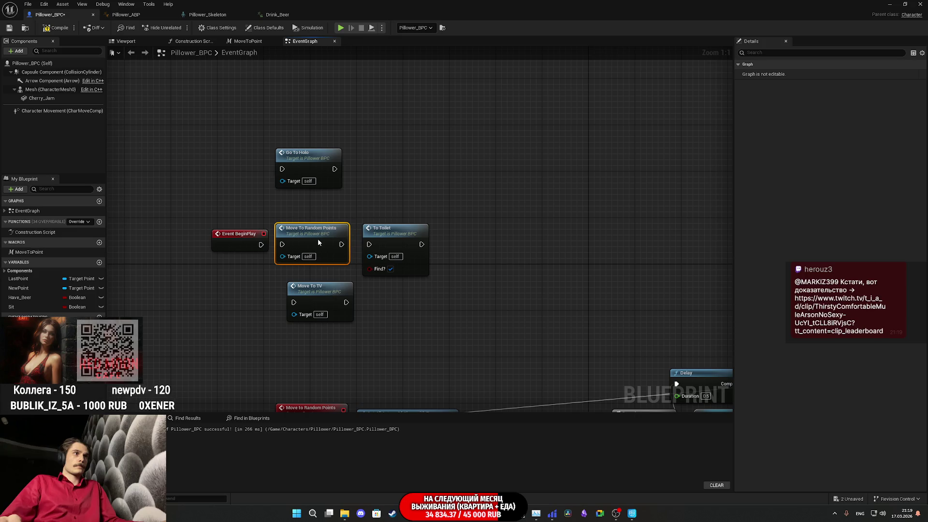
pyautogui.moveTo(327, 297); pyautogui.dragTo(403, 297)
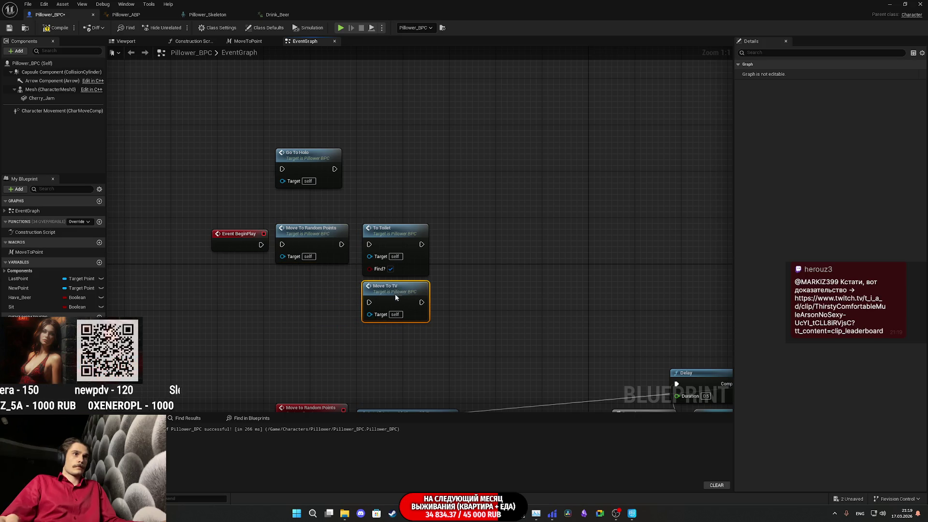
pyautogui.moveTo(324, 160); pyautogui.dragTo(389, 189)
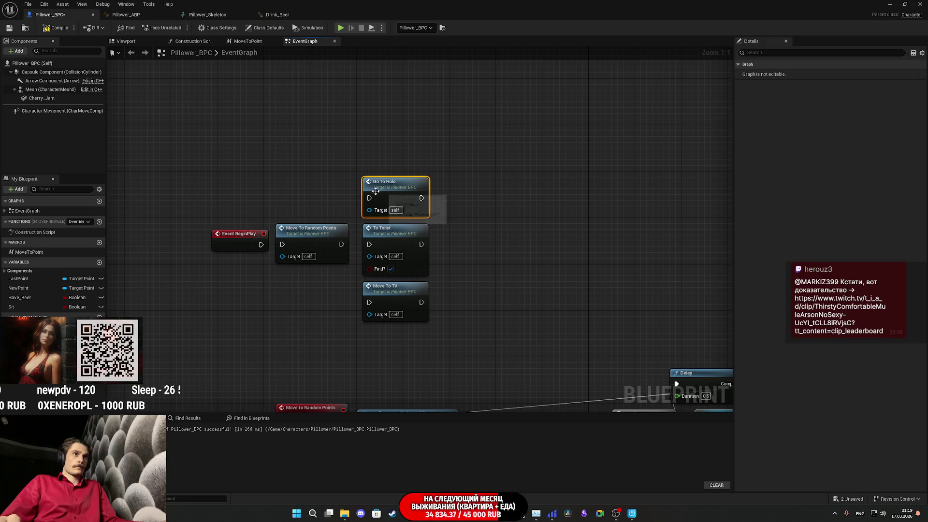
pyautogui.click(50, 29)
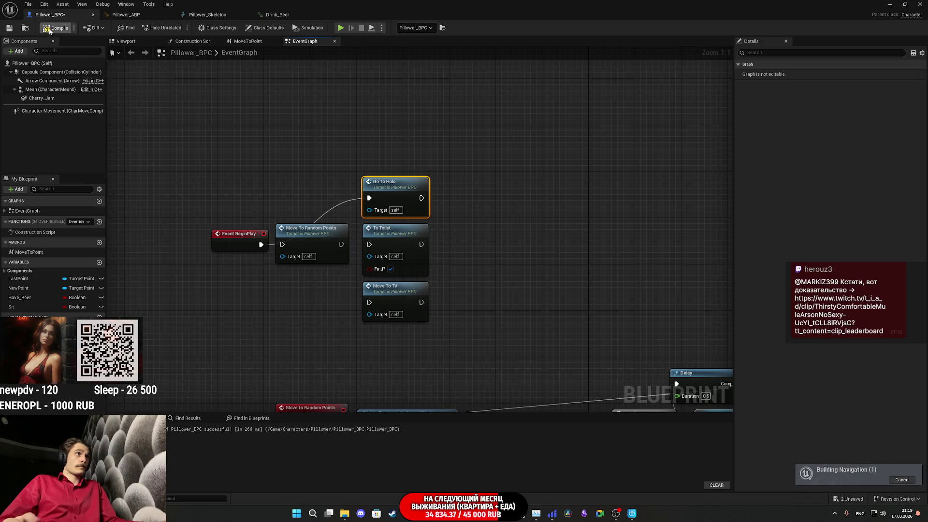
pyautogui.click(9, 28)
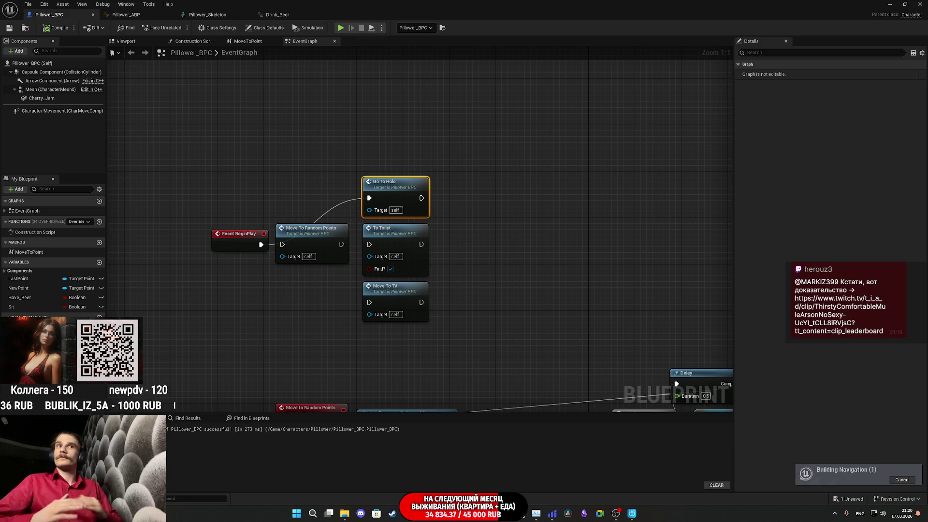
# Step: Save all content, including the ThirdPersonExampleMap level
pyautogui.click(890, 4)
pyautogui.hotkey('ctrl', 'shift', 's')
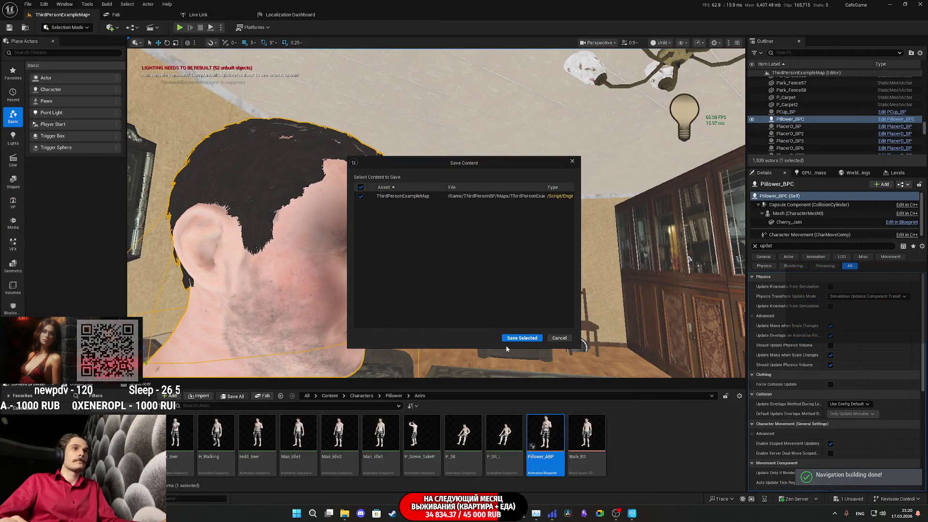
pyautogui.click(513, 338)
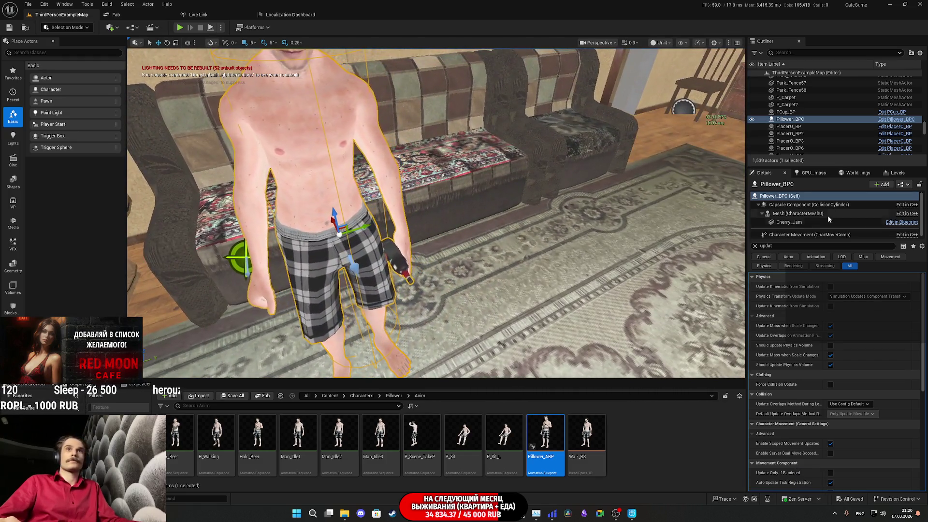
# Step: Set the Cherry_Jam component's Collision Presets to NoCollision
pyautogui.click(902, 184)
pyautogui.click(850, 204)
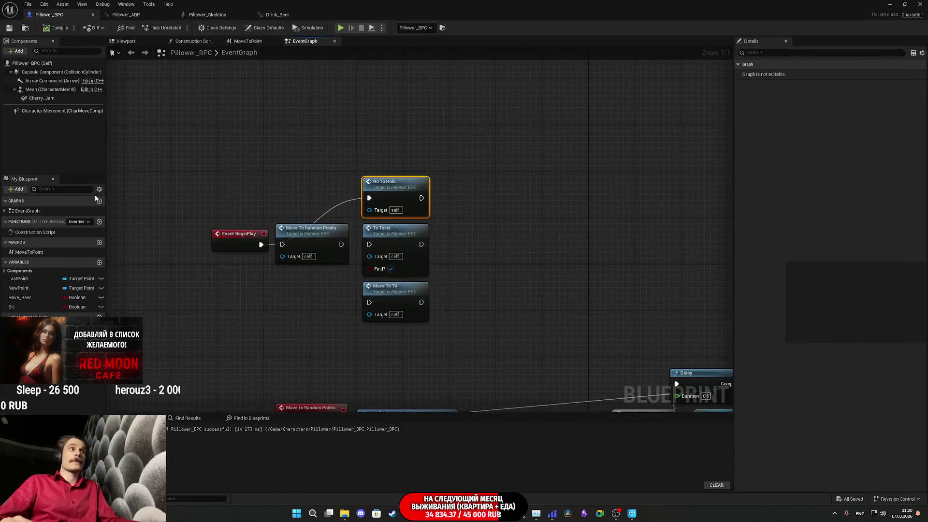
pyautogui.click(41, 98)
pyautogui.scroll(-10, 792, 338)
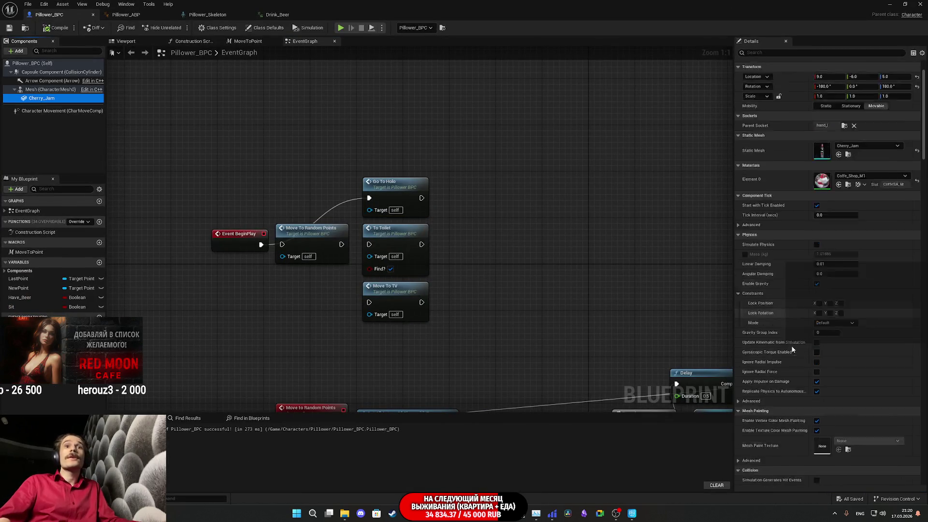
pyautogui.scroll(-3, 805, 347)
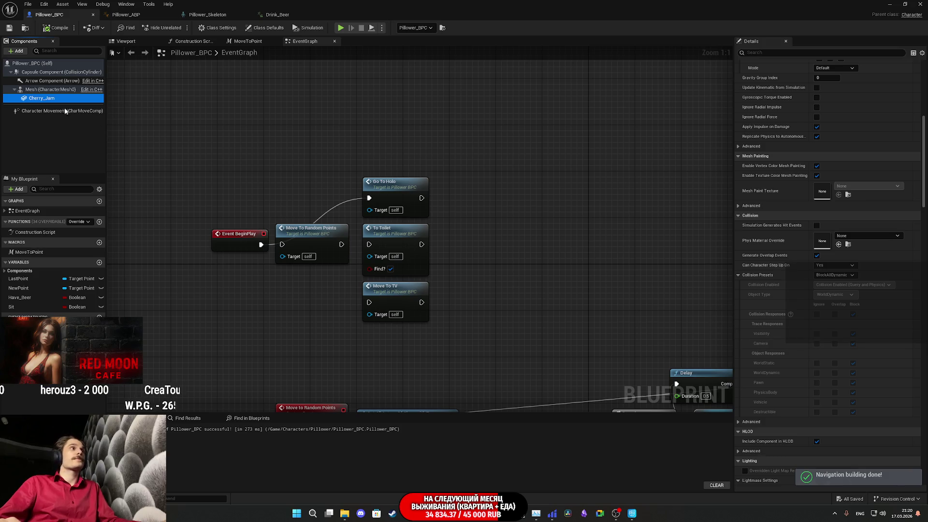
pyautogui.click(835, 274)
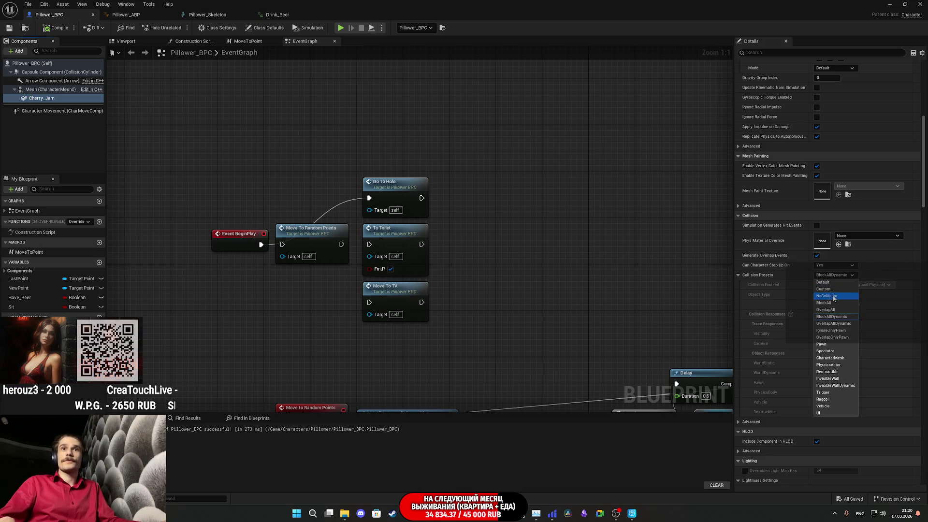
pyautogui.click(831, 298)
pyautogui.scroll(5, 787, 311)
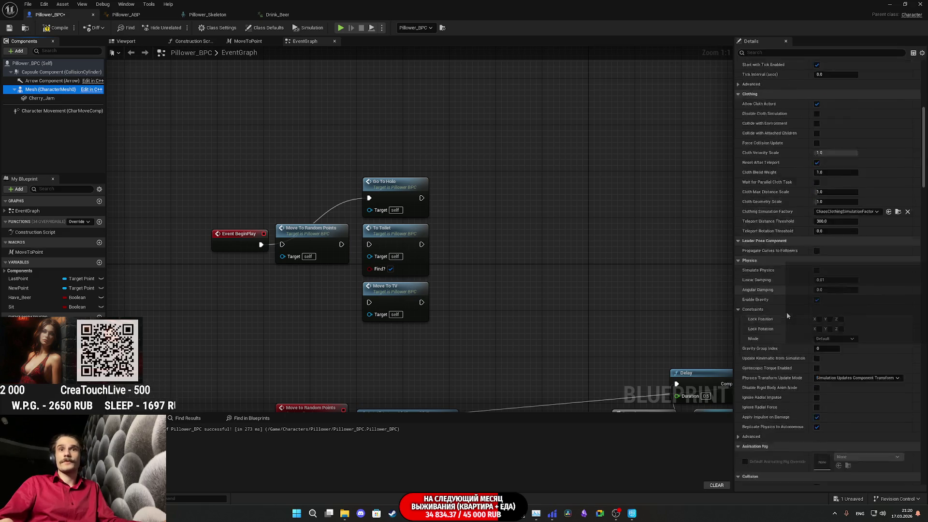
# Step: Untick Cherry_Jam's Visible option, save Pillower_BPC and return to the level
pyautogui.click(42, 99)
pyautogui.scroll(-1, 709, 373)
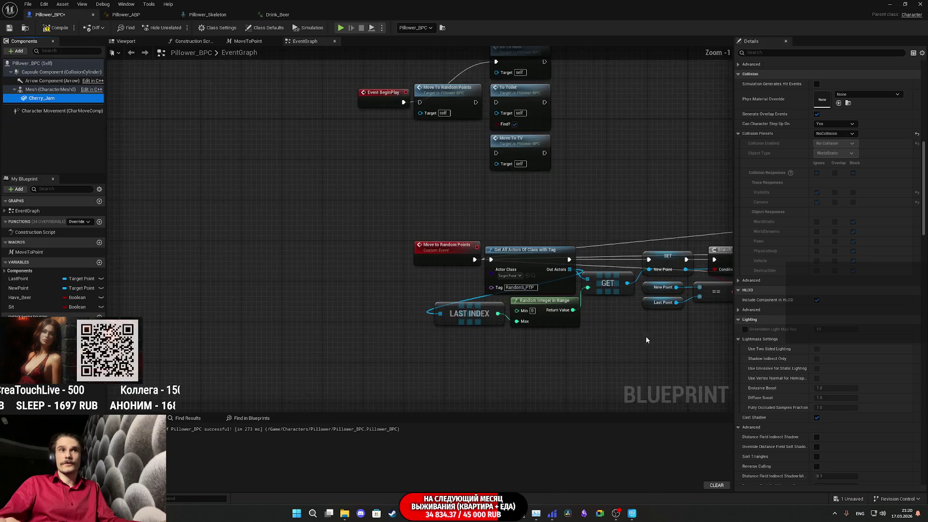
pyautogui.scroll(-15, 789, 424)
pyautogui.scroll(-10, 801, 406)
pyautogui.scroll(-5, 813, 421)
pyautogui.scroll(-15, 810, 423)
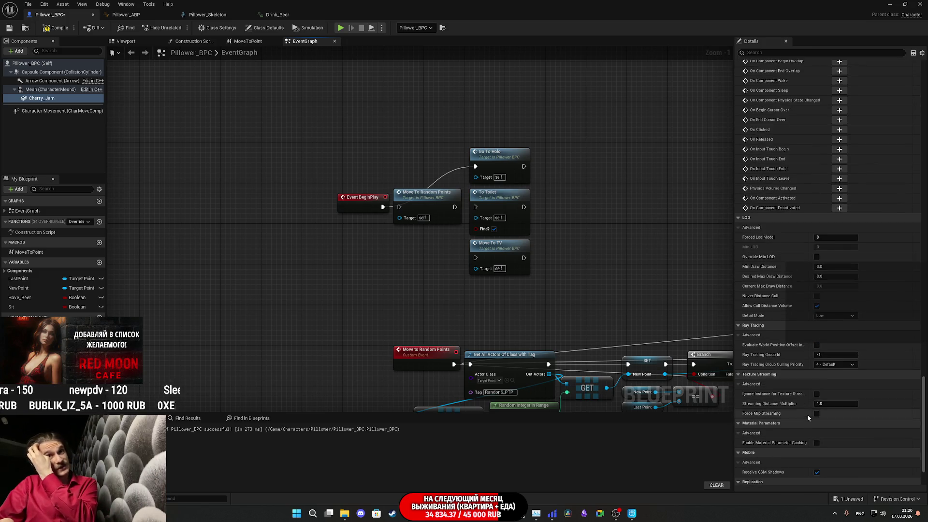
pyautogui.scroll(3, 805, 411)
pyautogui.scroll(20, 800, 409)
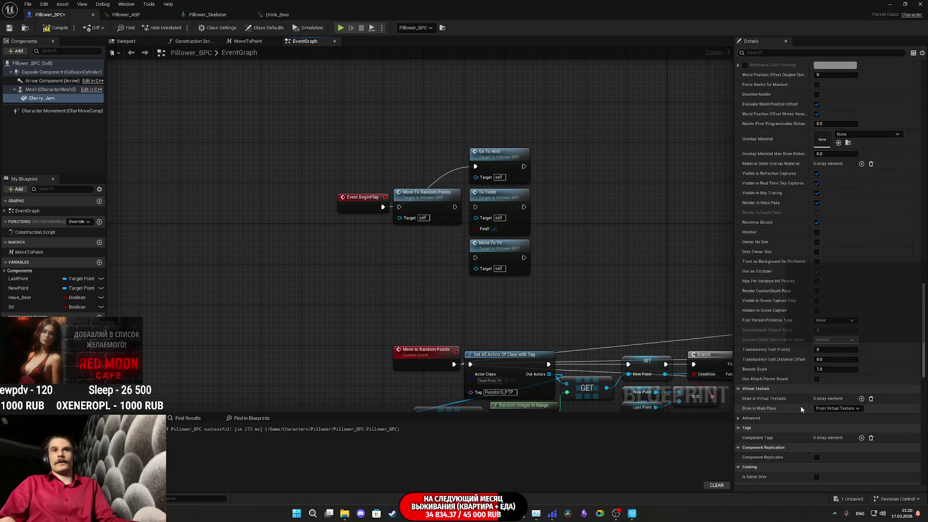
pyautogui.scroll(15, 798, 401)
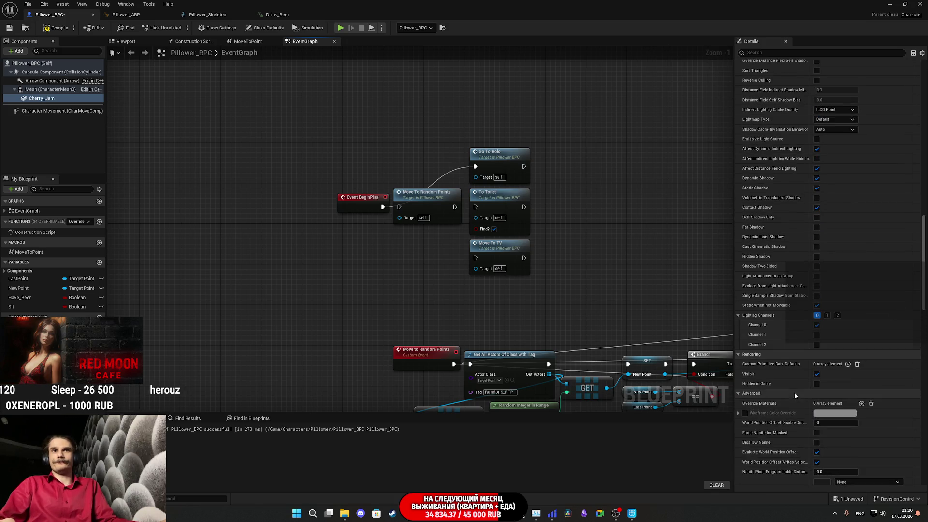
pyautogui.click(816, 373)
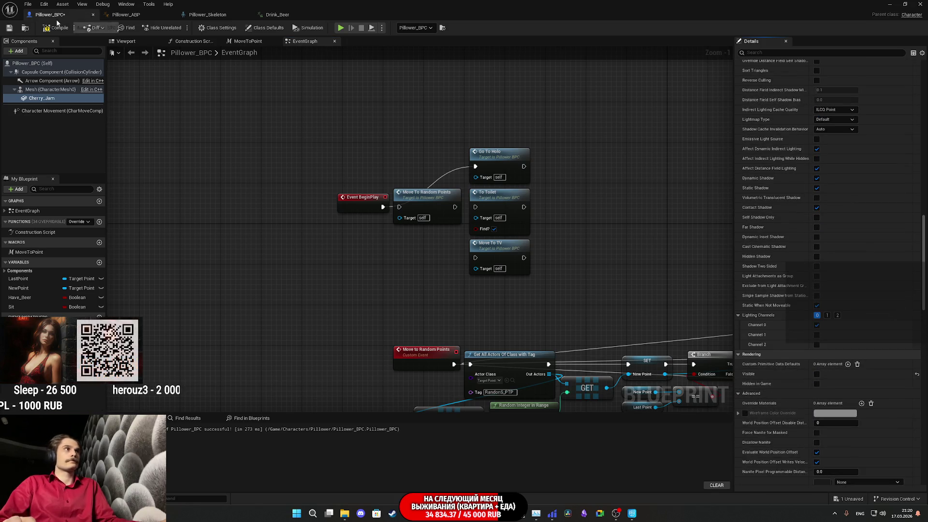
pyautogui.click(10, 28)
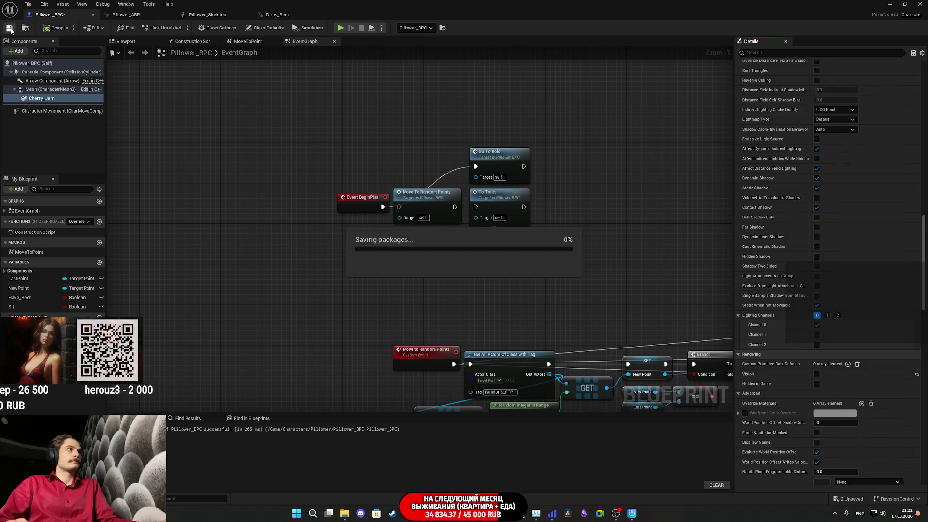
pyautogui.click(889, 4)
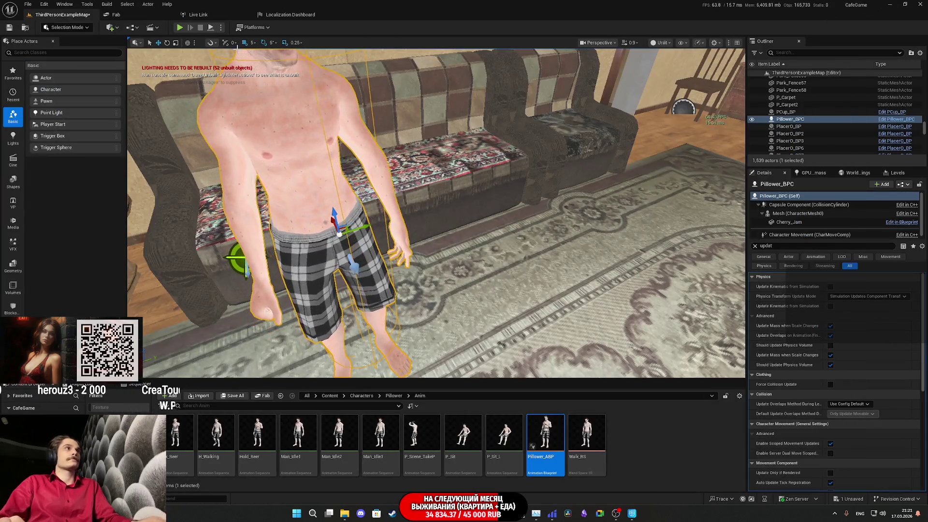
# Step: Start Play-in-Editor with Alt+P and switch the game view to fullscreen
pyautogui.hotkey('alt', 'p')
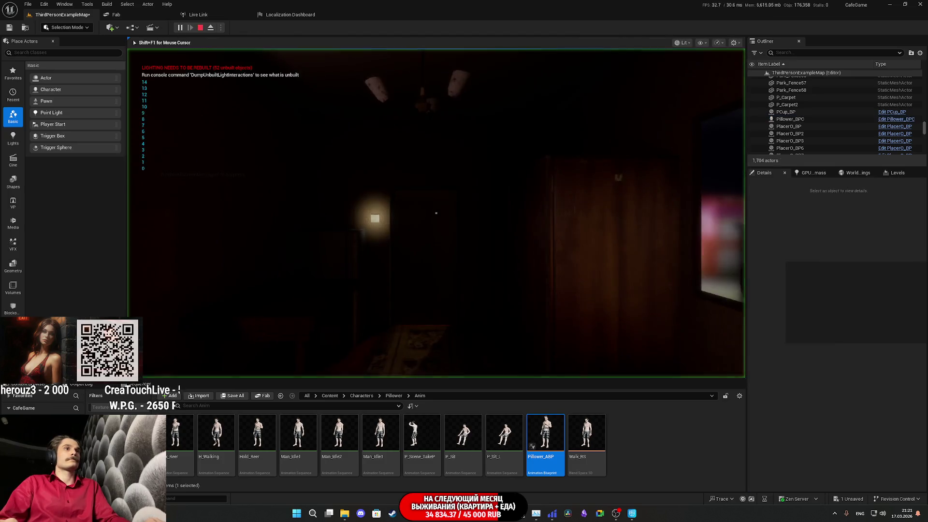
pyautogui.press('F11')
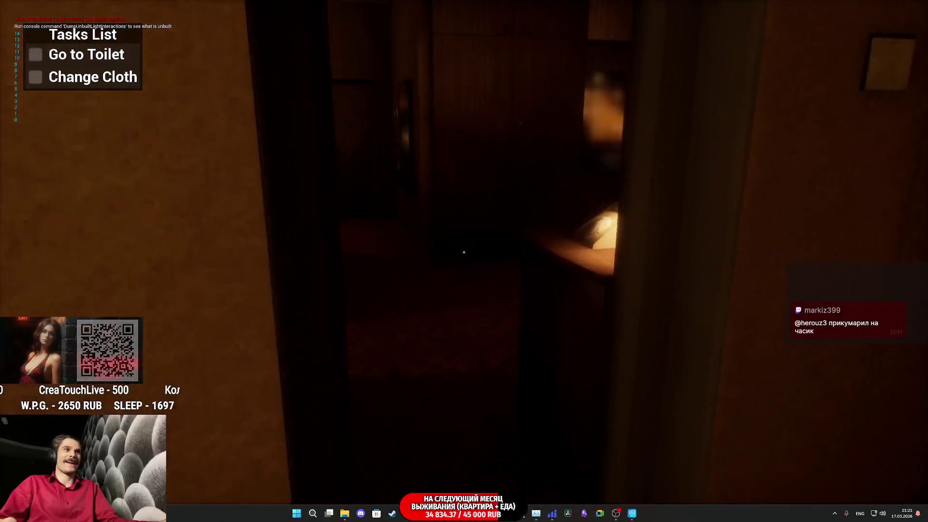
pyautogui.moveTo(464, 252)
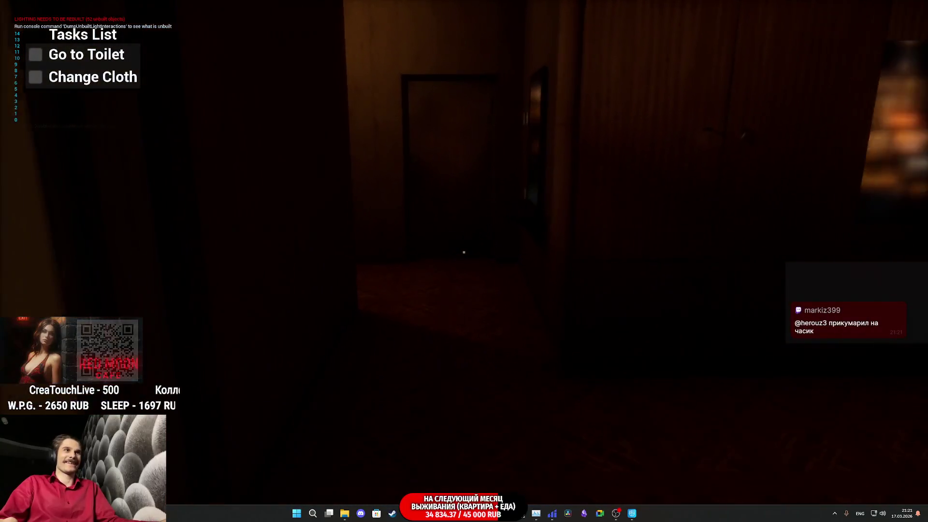
# Step: Walk from the kitchen down the corridor into the cabinet room, following Pillower
pyautogui.press('w')
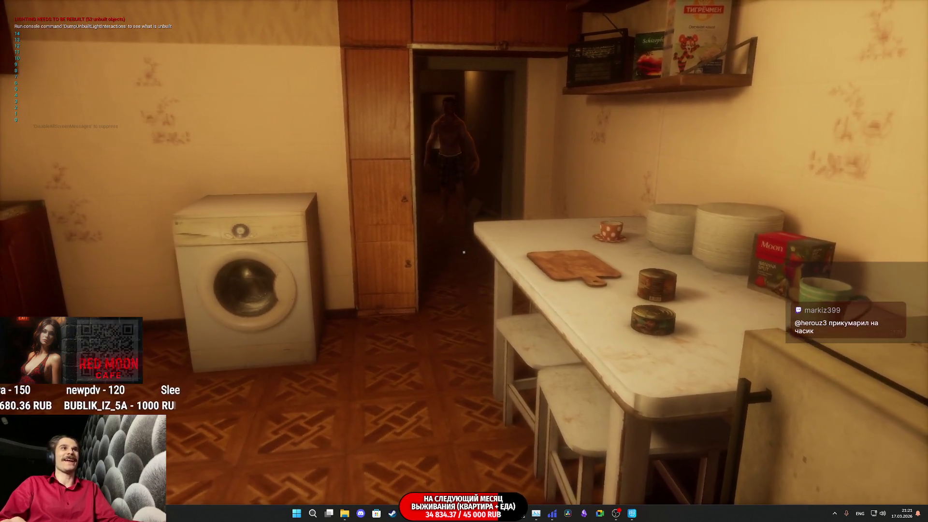
pyautogui.press('s')
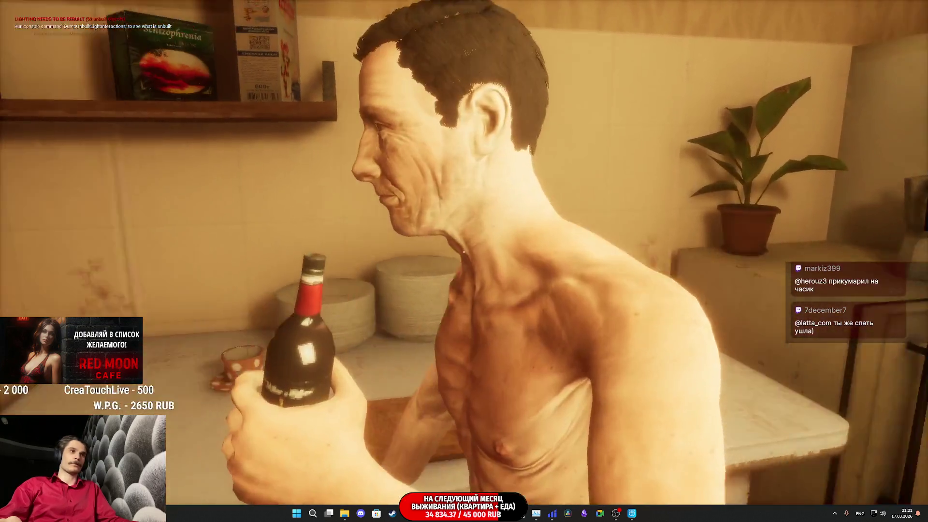
pyautogui.press('w')
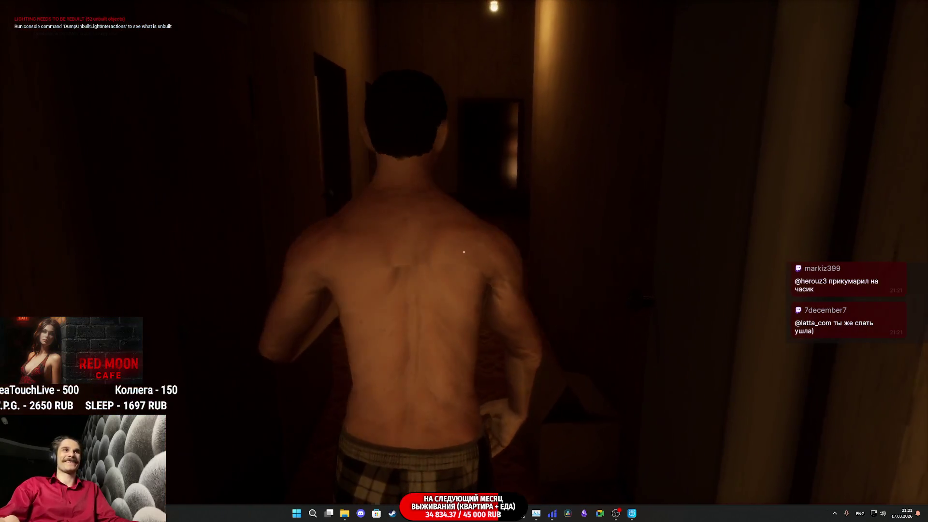
pyautogui.press('w')
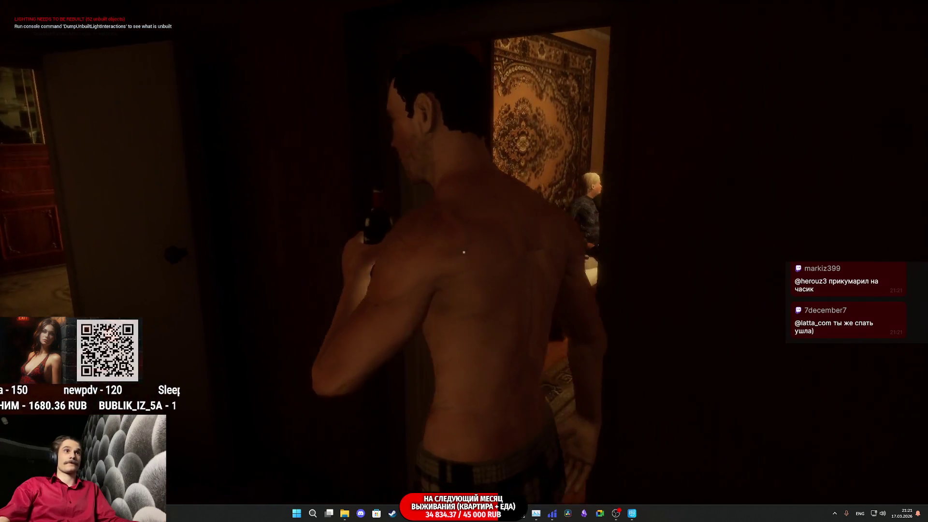
pyautogui.press('w')
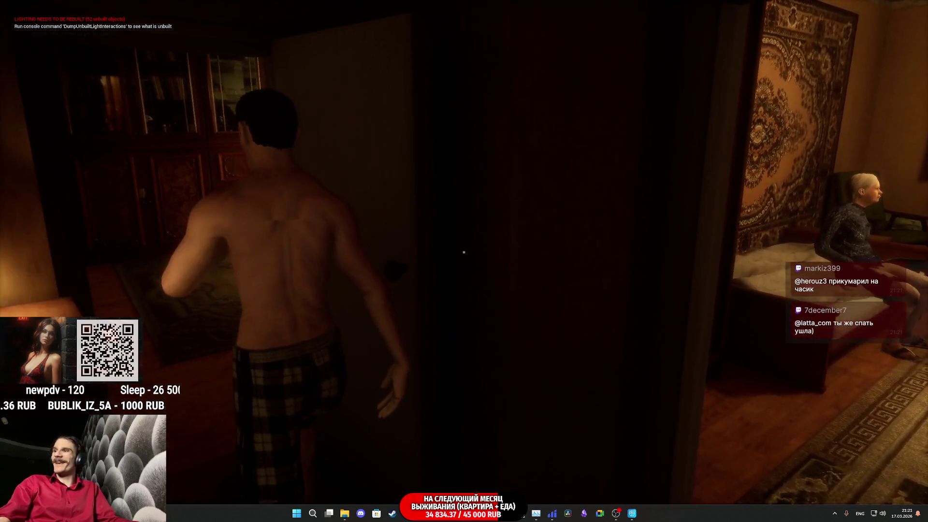
pyautogui.press('w')
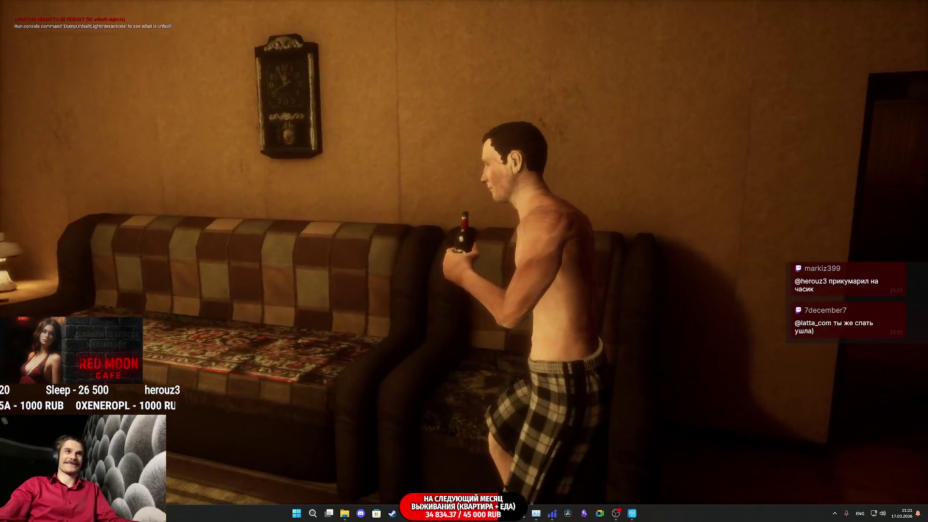
# Step: Follow Pillower to the sofa by the lamp table and sit the player on the chair
pyautogui.press('w')
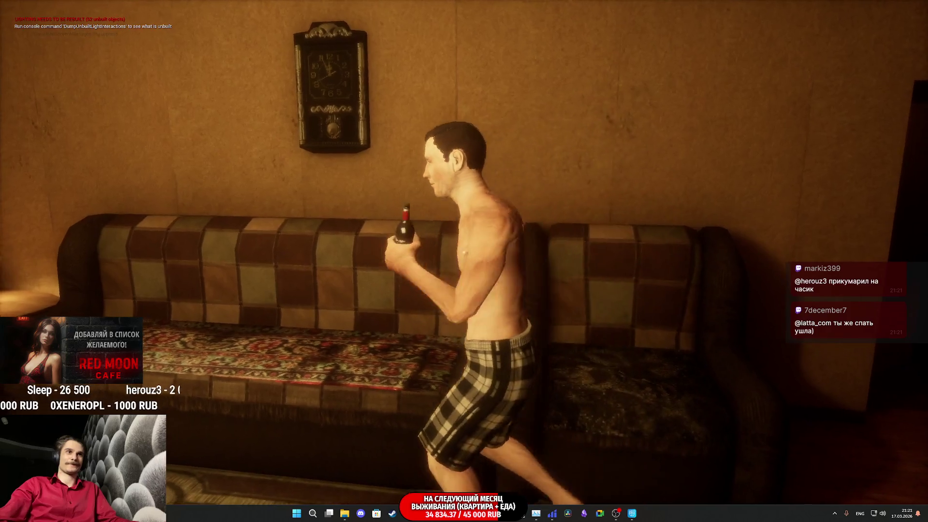
pyautogui.press('w')
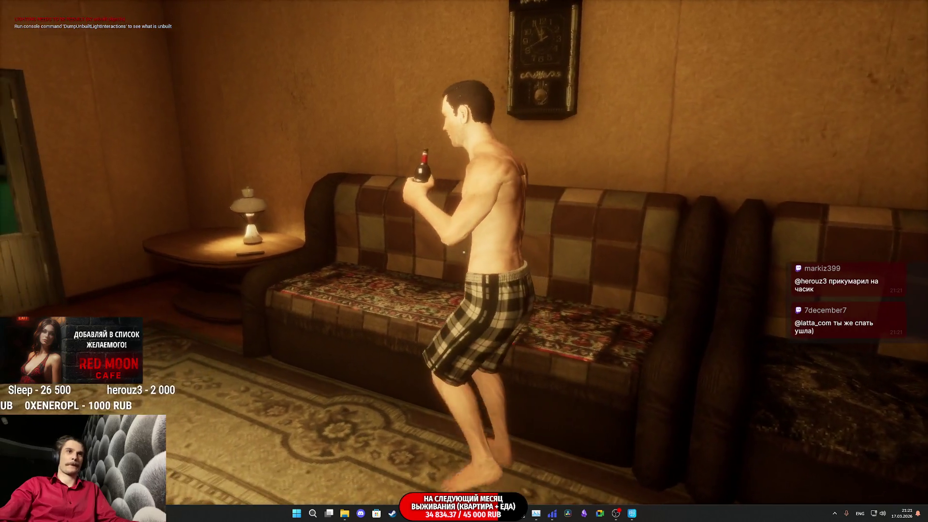
pyautogui.press('a')
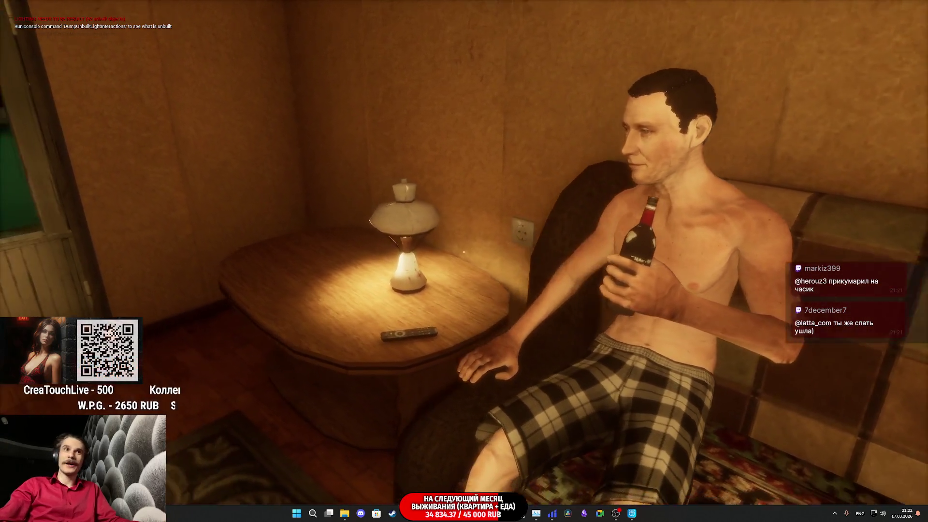
pyautogui.press('f')
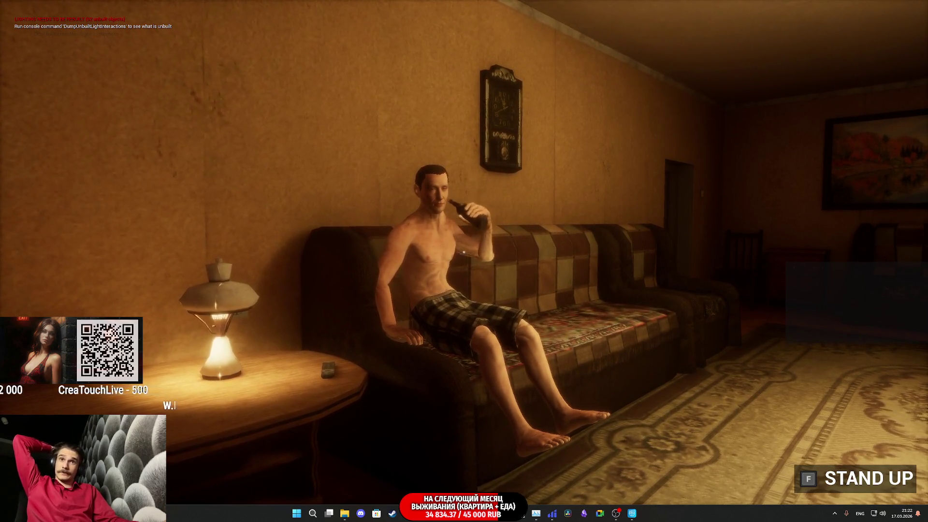
# Step: Stand up, end the play test, and reopen the Pillower_BPC blueprint
pyautogui.press('f')
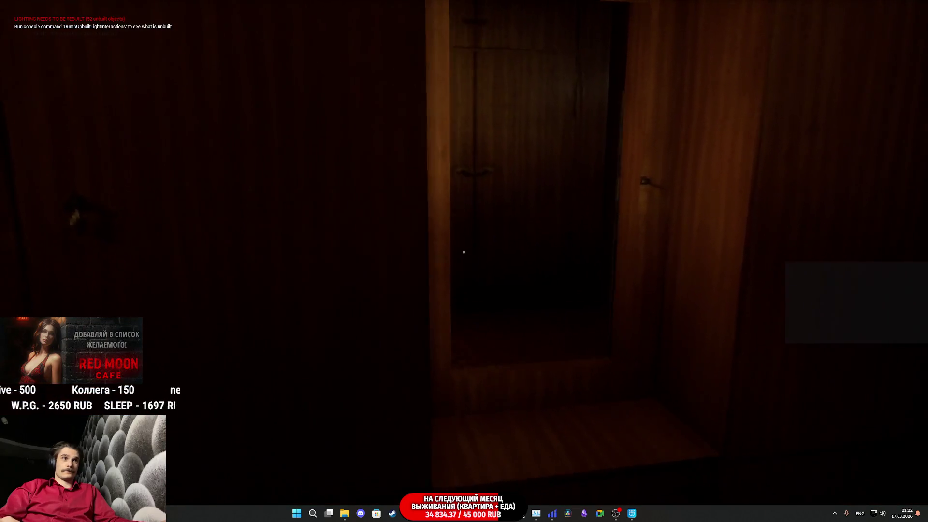
pyautogui.press('Escape')
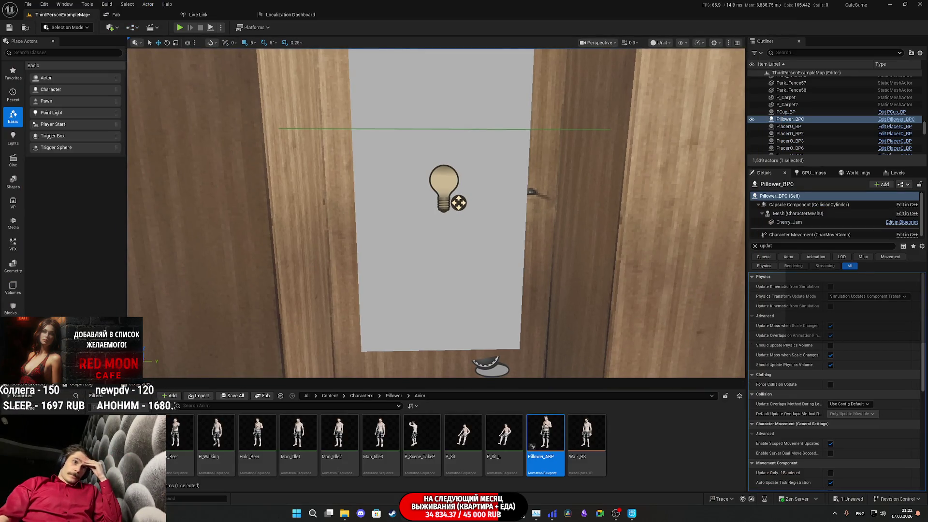
pyautogui.hotkey('ctrl', 'e')
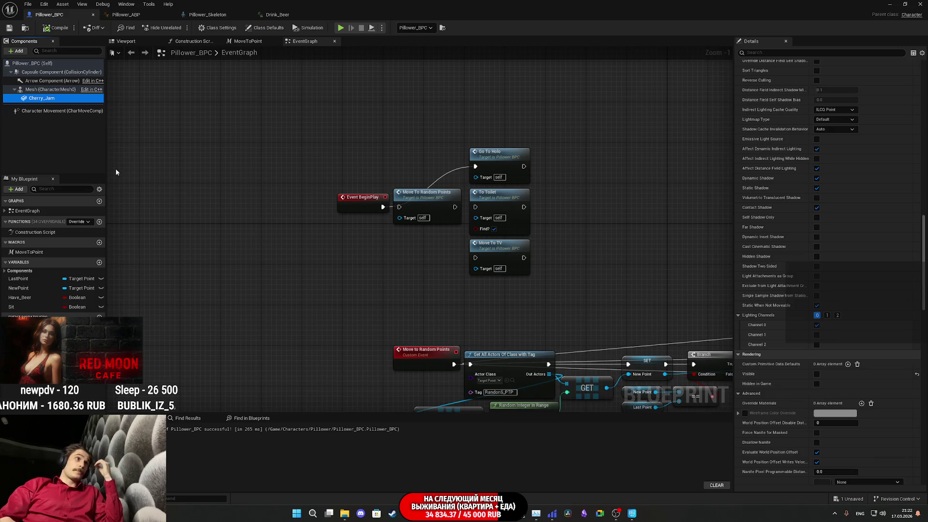
# Step: Inspect Pillower's Character Movement settings, then clear the component selection
pyautogui.click(38, 112)
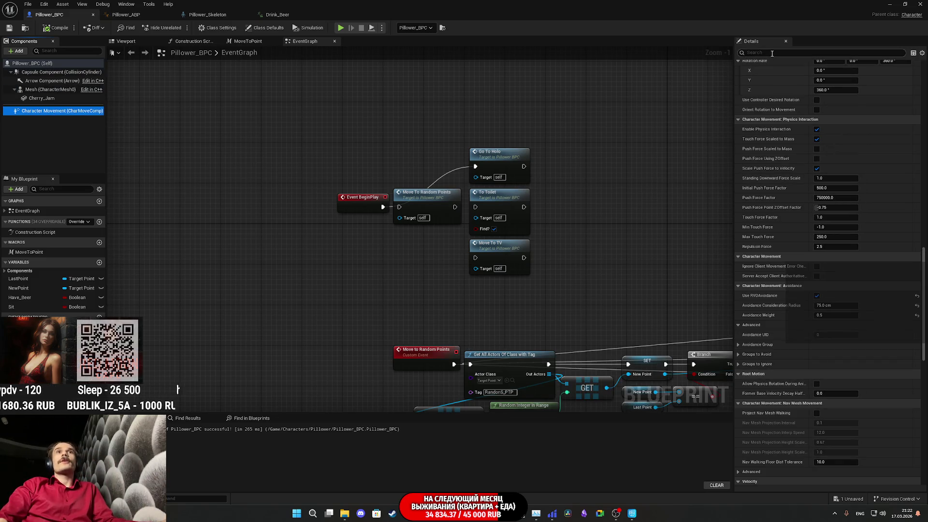
pyautogui.write('ro')
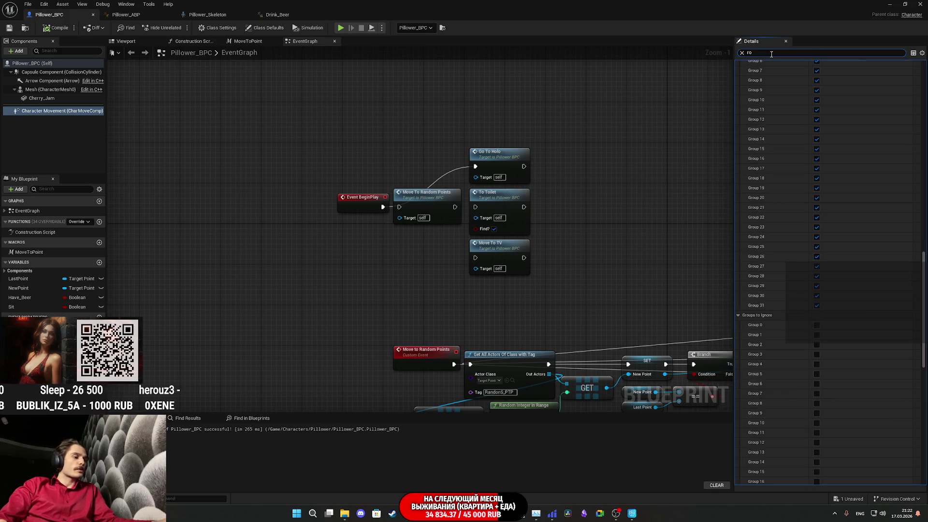
pyautogui.write('tat')
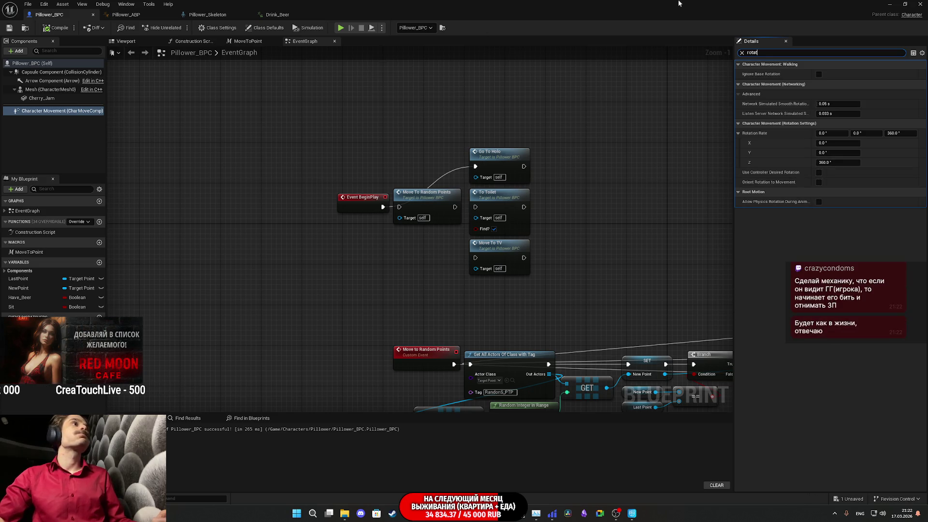
pyautogui.click(63, 146)
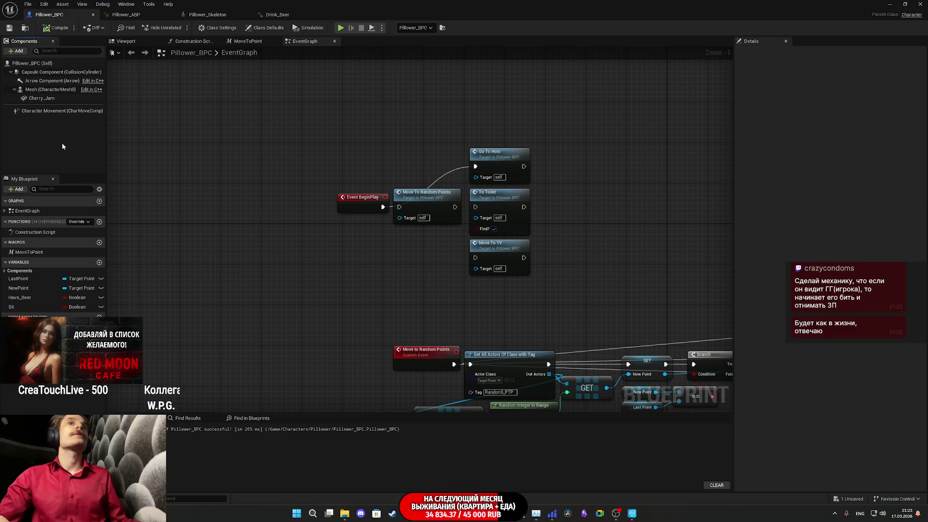
# Step: Minimize the Pillower_BPC window and fly the level viewport out over the street
pyautogui.click(32, 63)
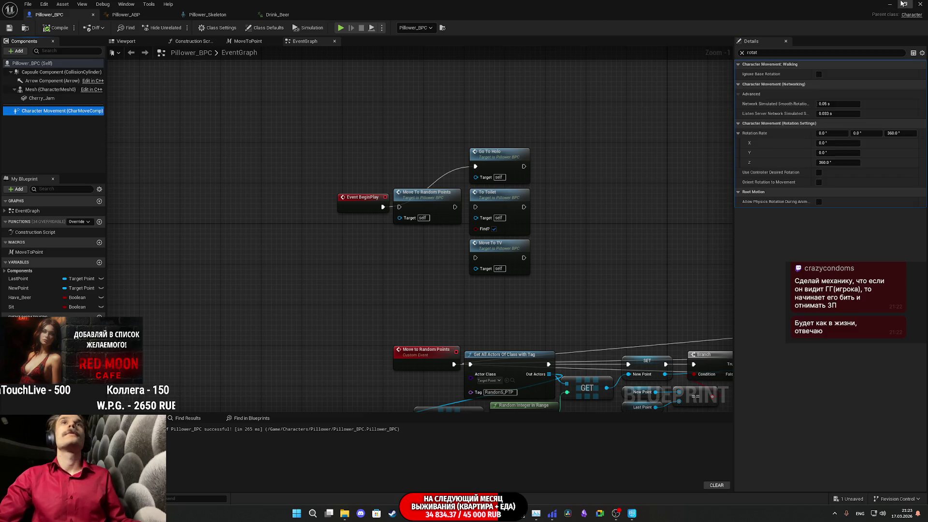
pyautogui.click(889, 4)
pyautogui.press('f')
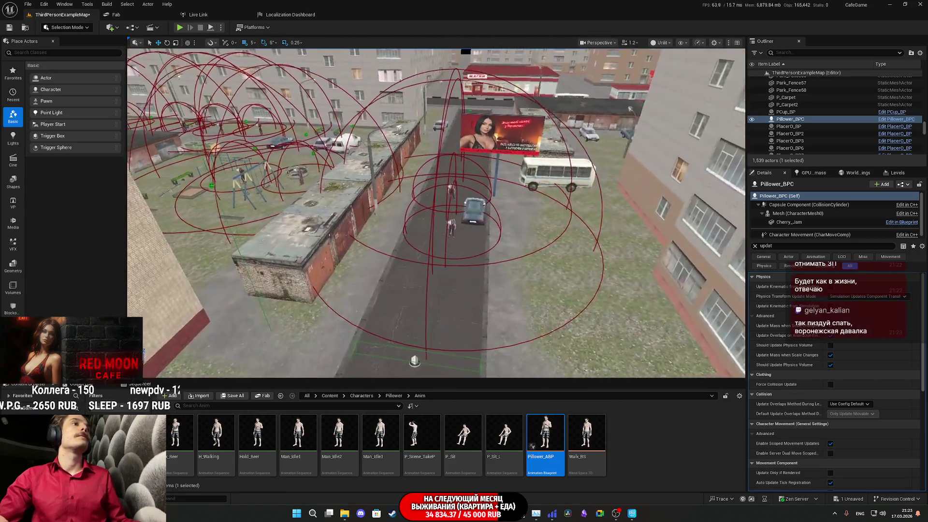
# Step: Open NPC_Street_BP and filter its Character Movement properties by 'rotat'
pyautogui.click(453, 230)
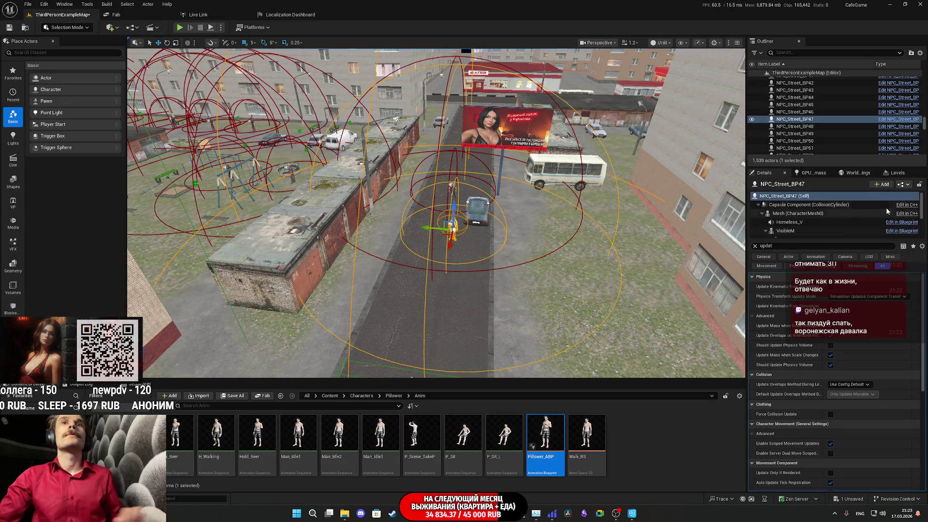
pyautogui.click(902, 184)
pyautogui.click(861, 204)
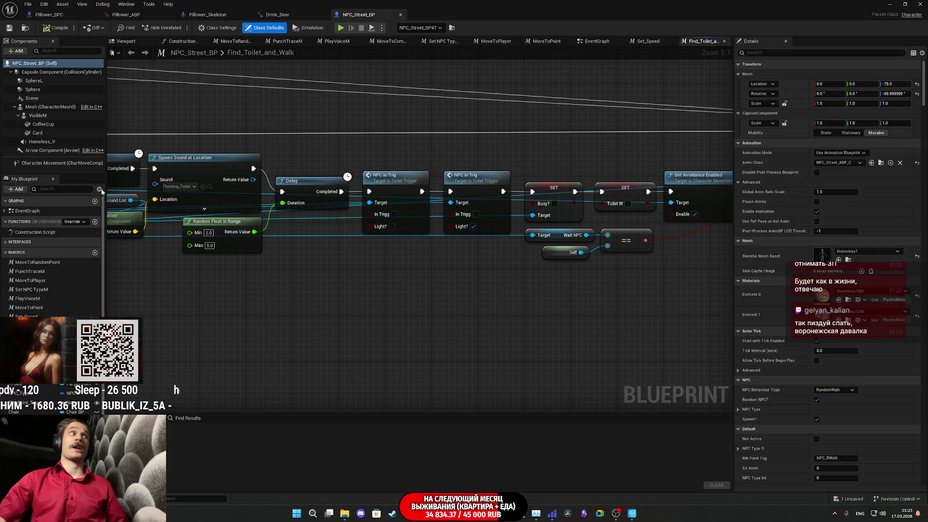
pyautogui.click(65, 163)
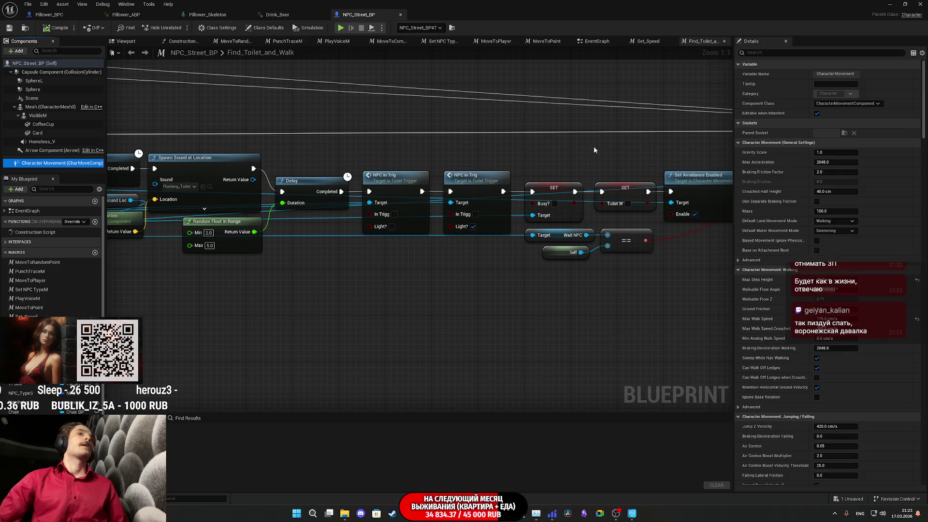
pyautogui.click(773, 53)
pyautogui.write('ro')
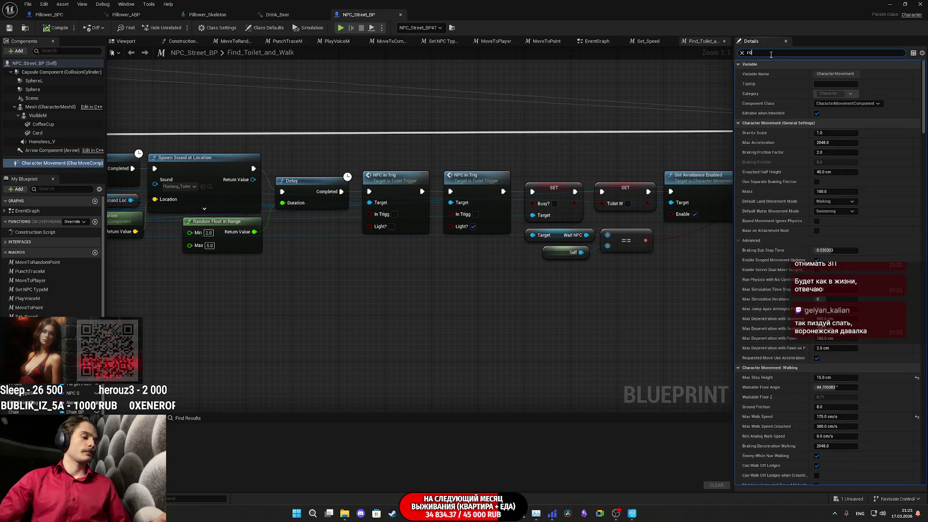
pyautogui.write('tat')
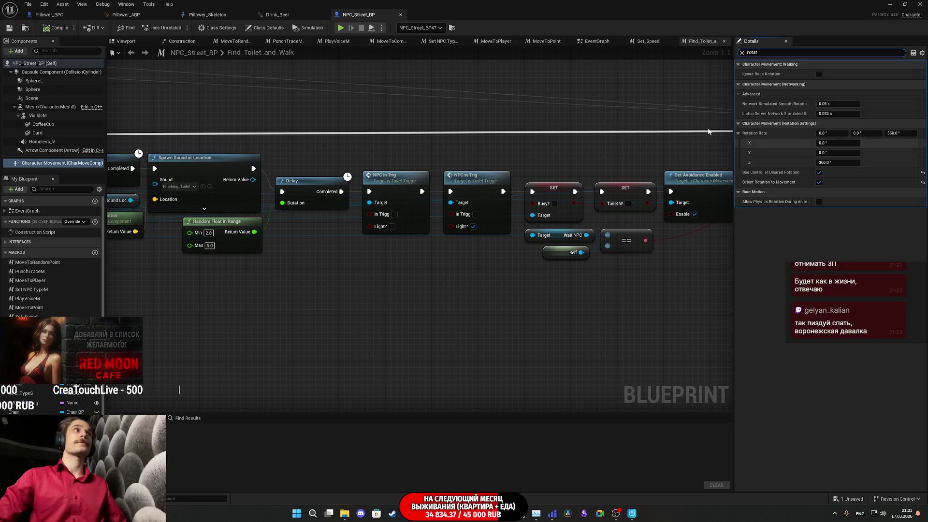
# Step: Enable Use Controller Desired Rotation on Pillower_BPC's movement and compile
pyautogui.click(46, 15)
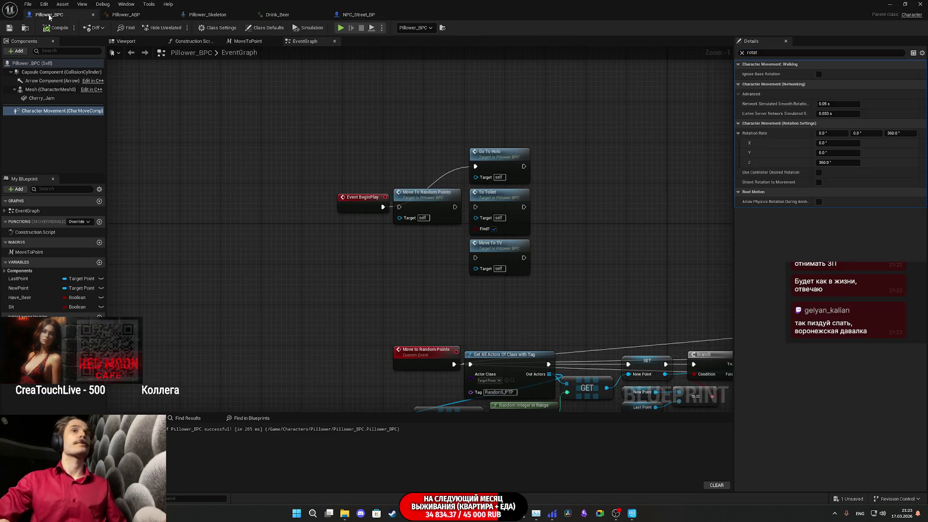
pyautogui.click(819, 172)
pyautogui.press('F7')
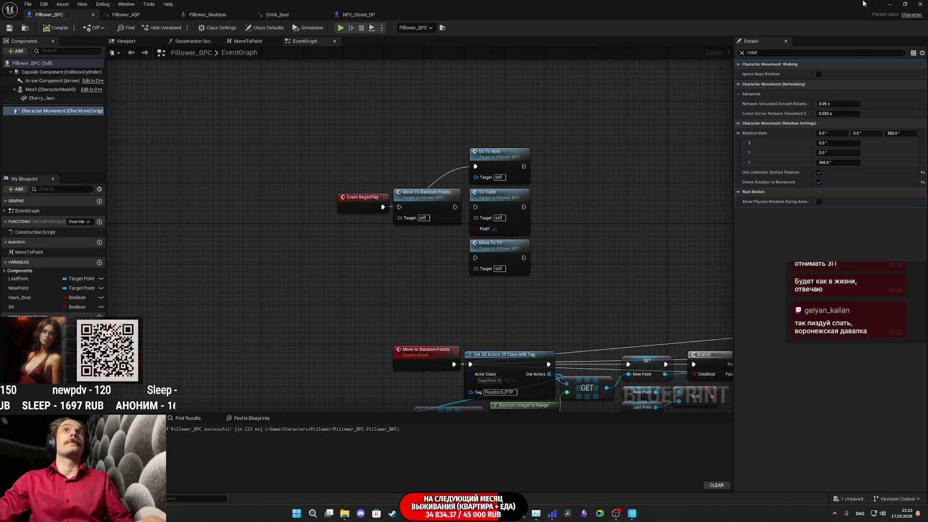
pyautogui.click(890, 4)
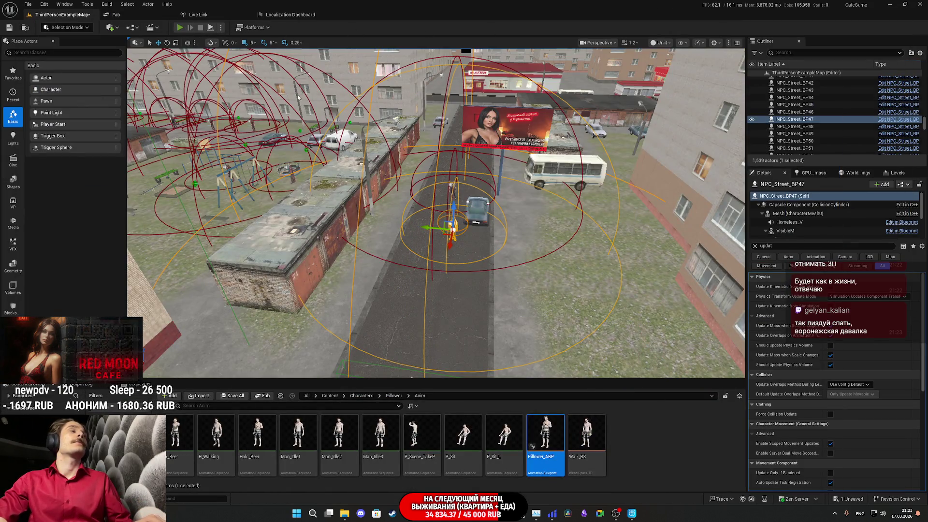
# Step: Play the level, backing away from the doorway to watch Pillower walk past, then stop
pyautogui.hotkey('alt', 'p')
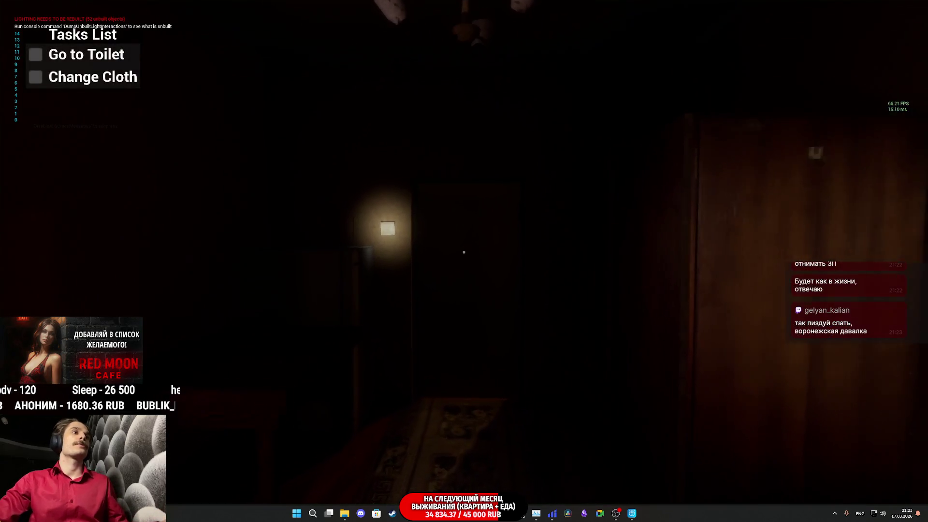
pyautogui.press('w')
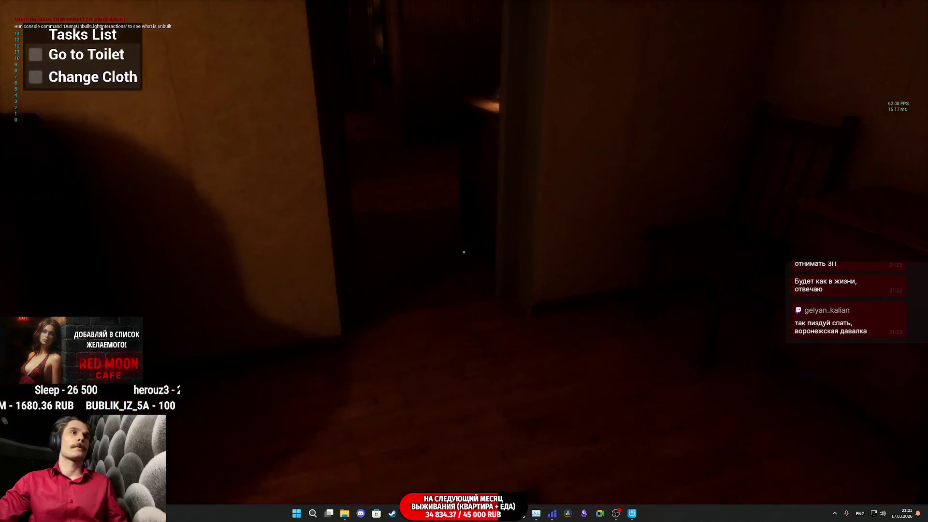
pyautogui.press('s')
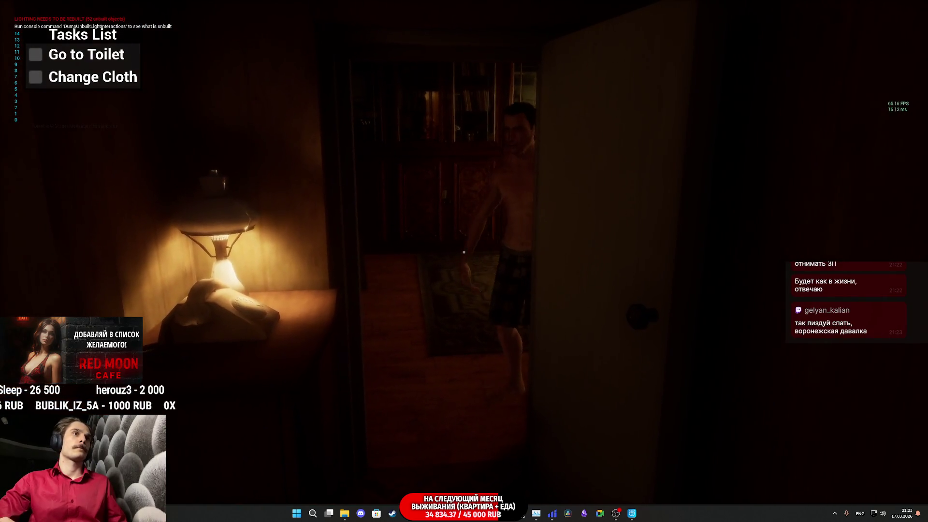
pyautogui.press('s')
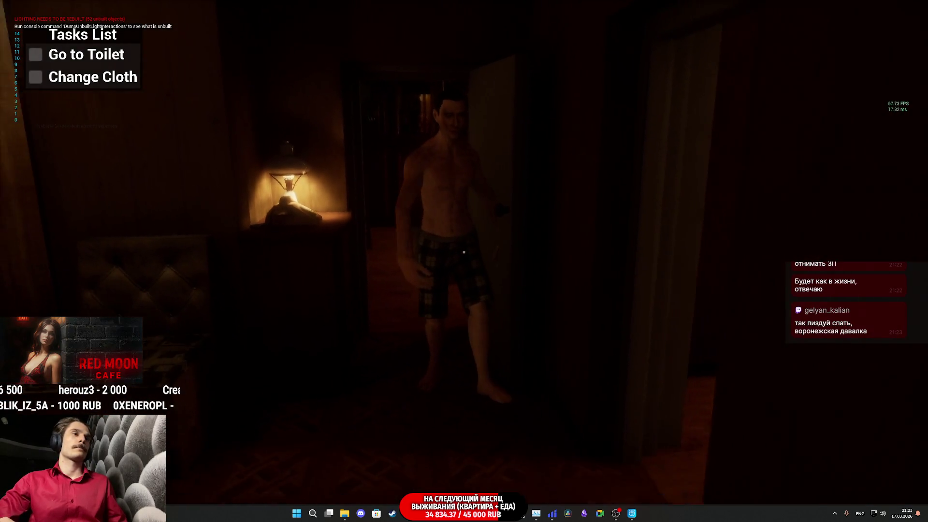
pyautogui.press('s')
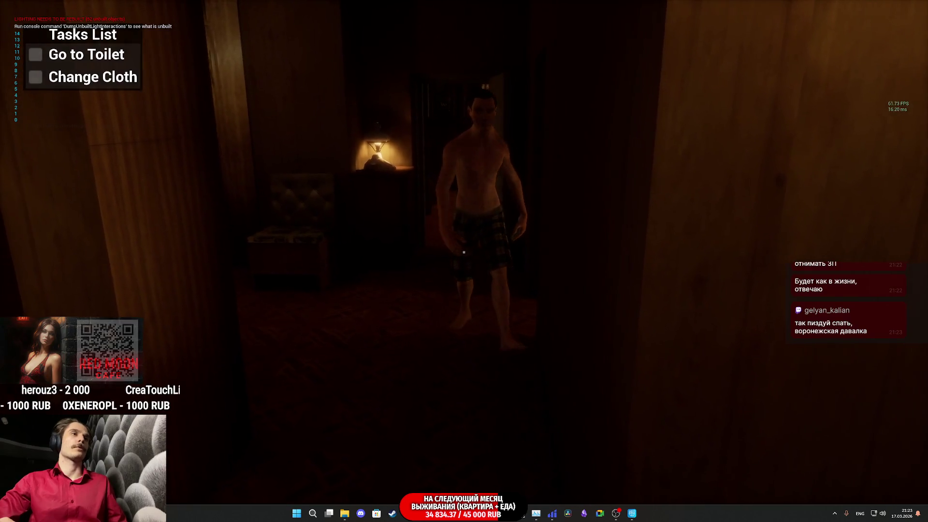
pyautogui.press('s')
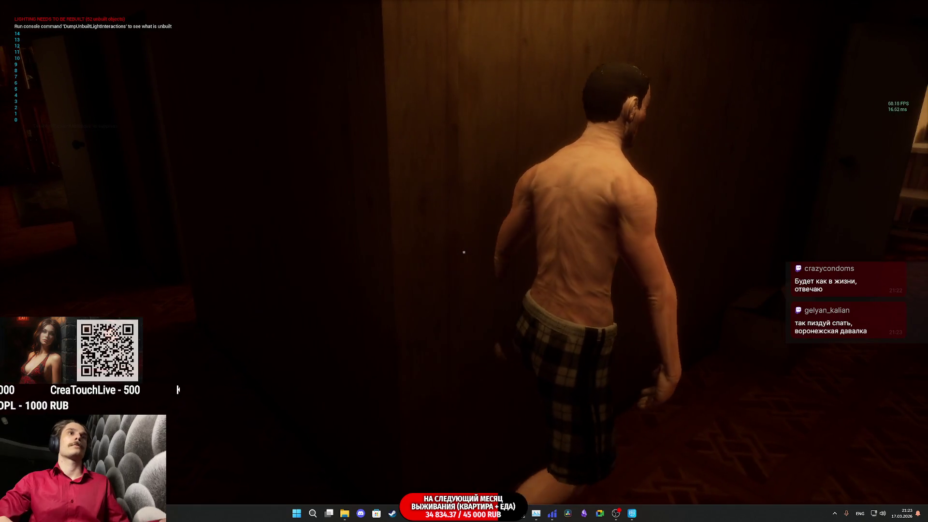
pyautogui.press('Escape')
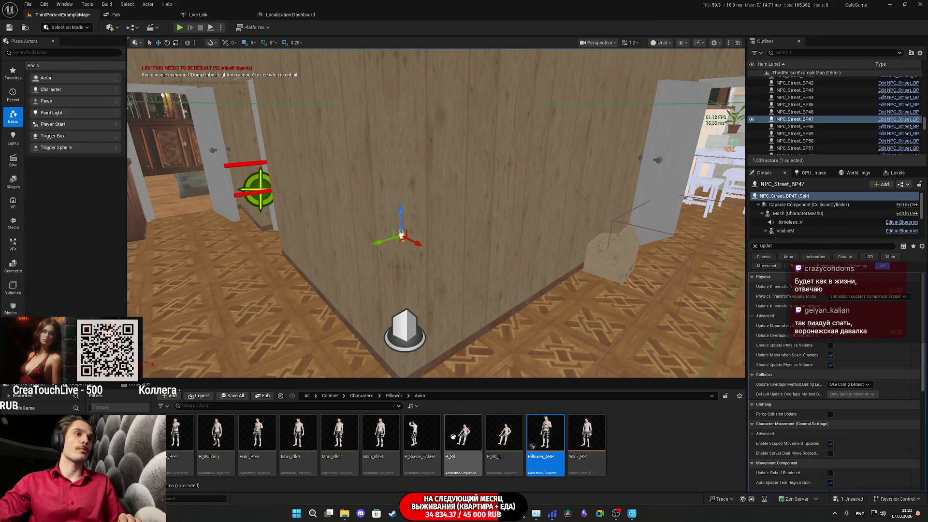
# Step: Switch to NPC_Street_BP and clear its 'rot' property filter to show all movement properties
pyautogui.click(425, 469)
pyautogui.doubleClick(240, 52)
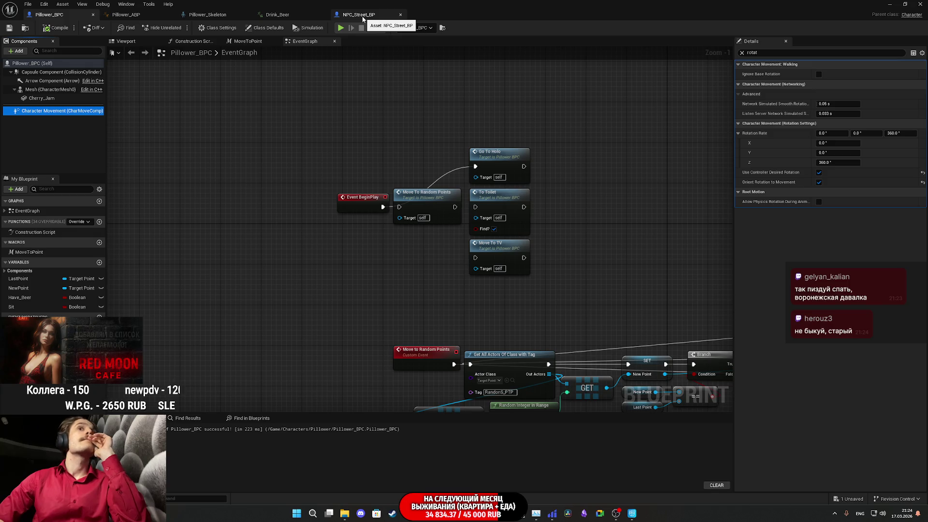
pyautogui.click(363, 17)
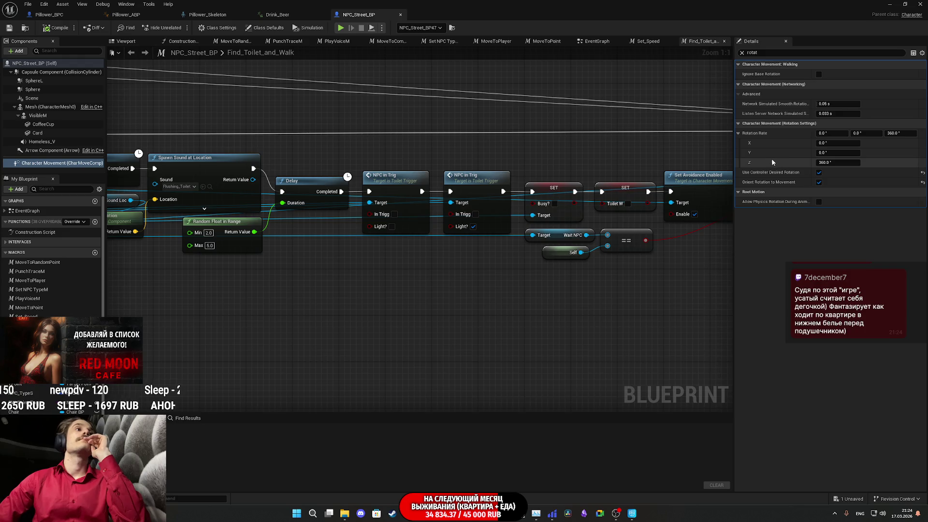
pyautogui.click(766, 52)
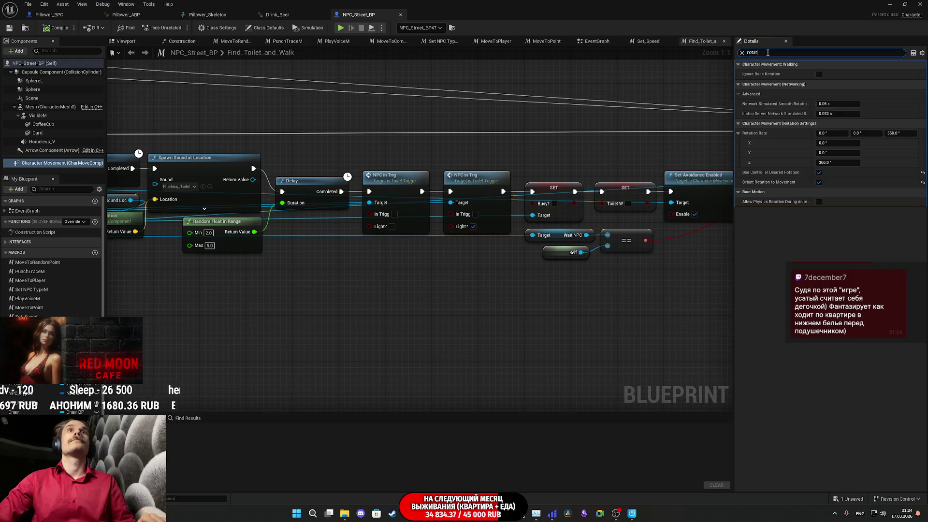
pyautogui.write('rot')
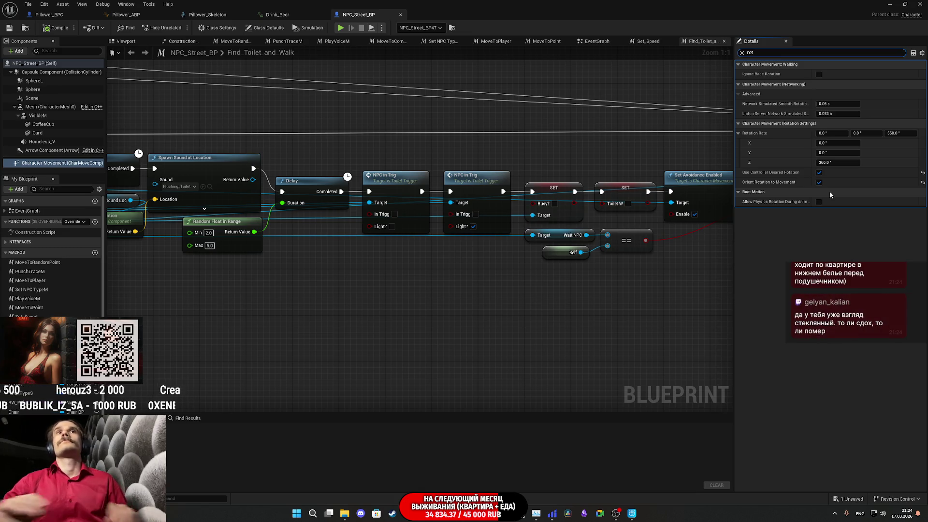
pyautogui.press('BackSpace')
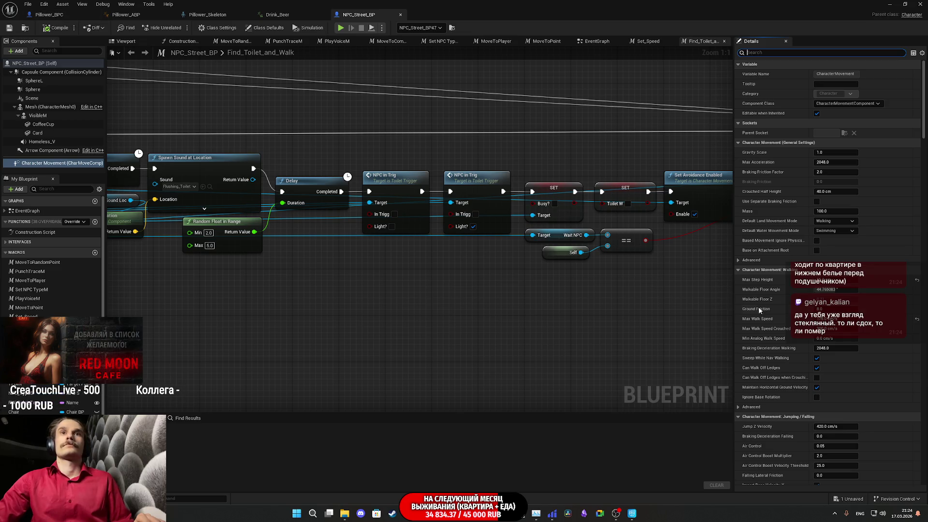
# Step: Scroll NPC_Street_BP's movement properties down to Rotation Settings, checking its rotation rate values
pyautogui.scroll(-8, 775, 321)
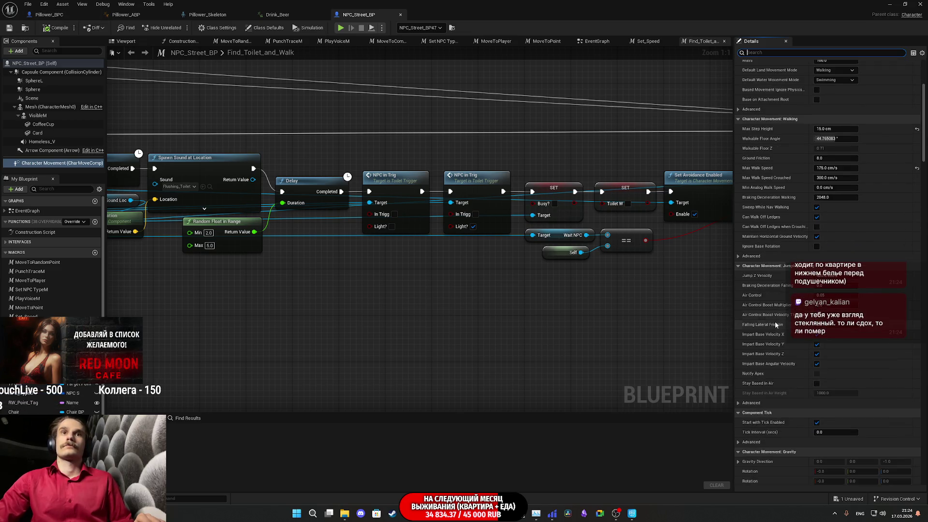
pyautogui.scroll(-12, 775, 320)
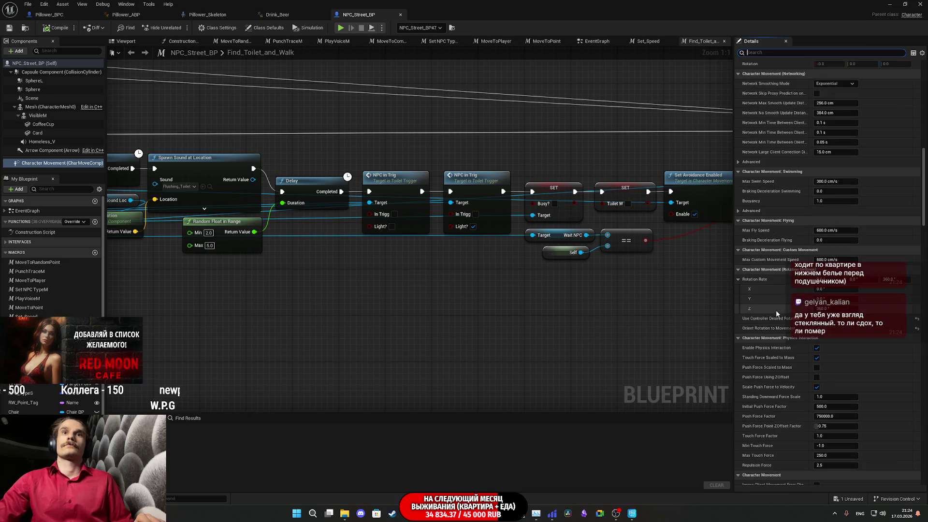
pyautogui.scroll(-5, 779, 322)
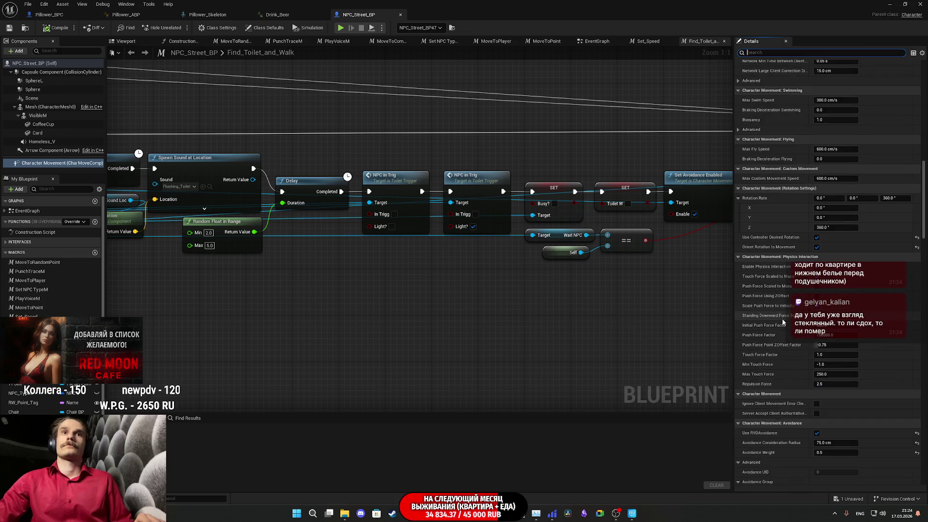
pyautogui.scroll(-3, 779, 338)
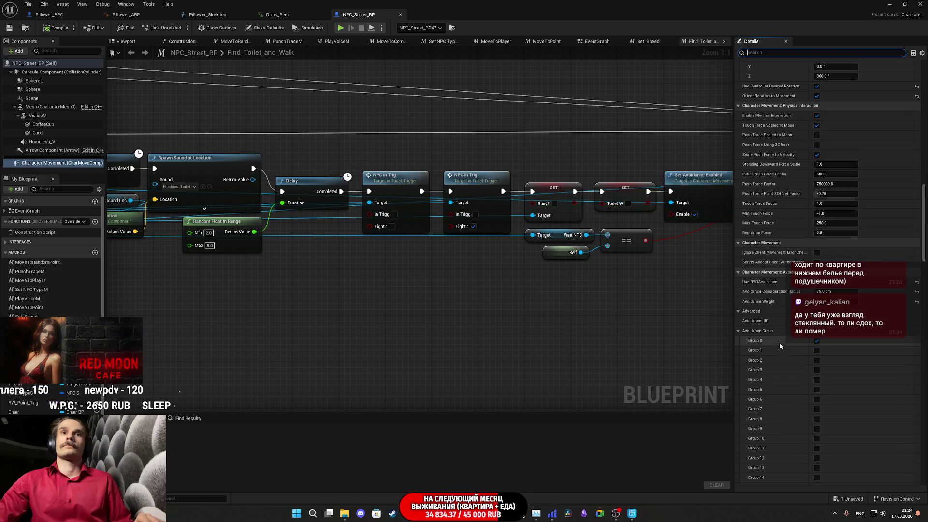
pyautogui.click(738, 340)
pyautogui.click(738, 350)
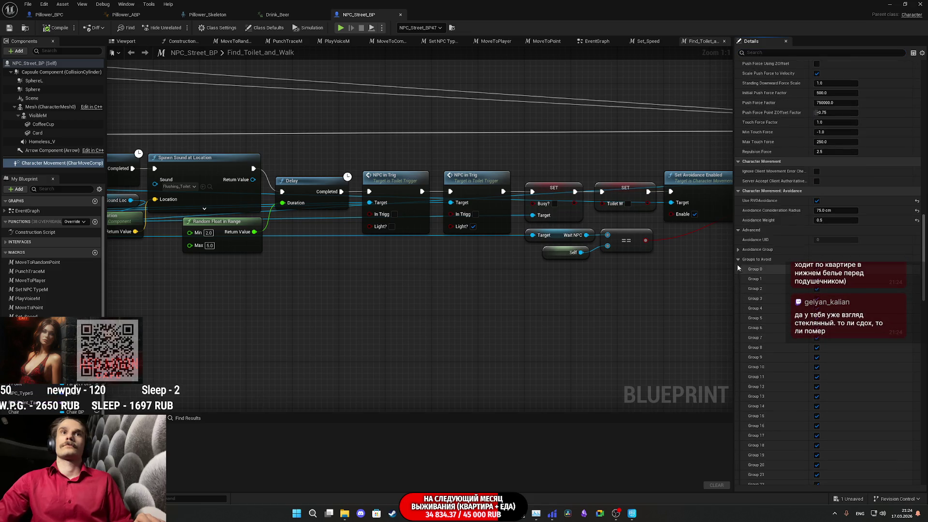
pyautogui.scroll(-5, 748, 256)
pyautogui.click(738, 199)
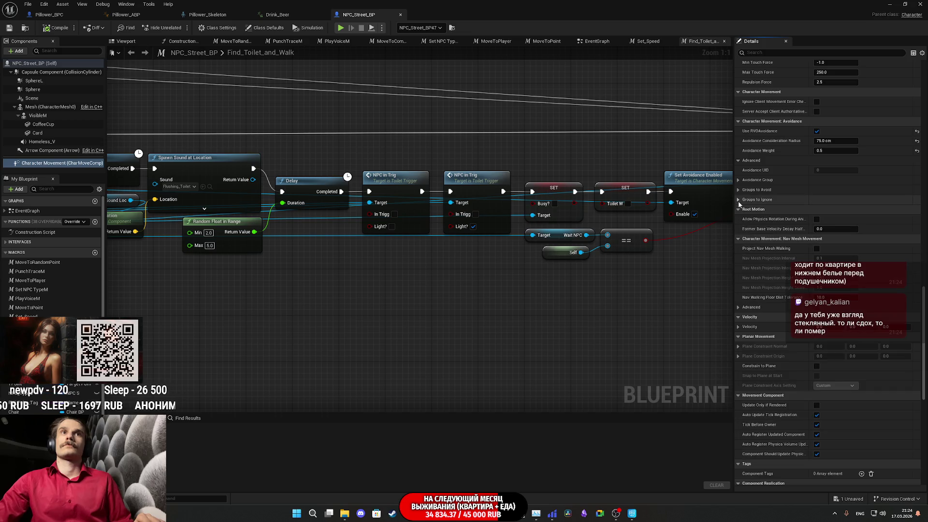
pyautogui.scroll(-5, 759, 237)
pyautogui.scroll(-5, 762, 244)
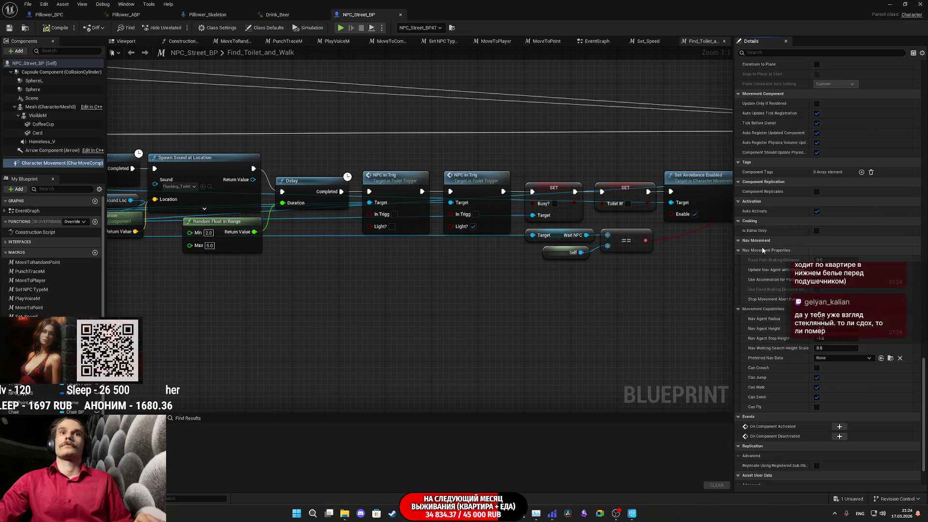
pyautogui.scroll(-3, 764, 251)
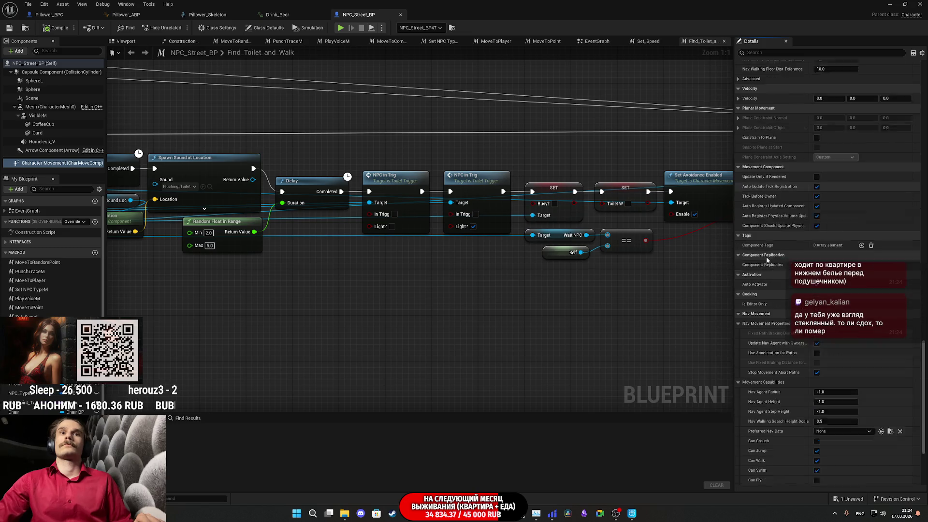
pyautogui.scroll(15, 775, 271)
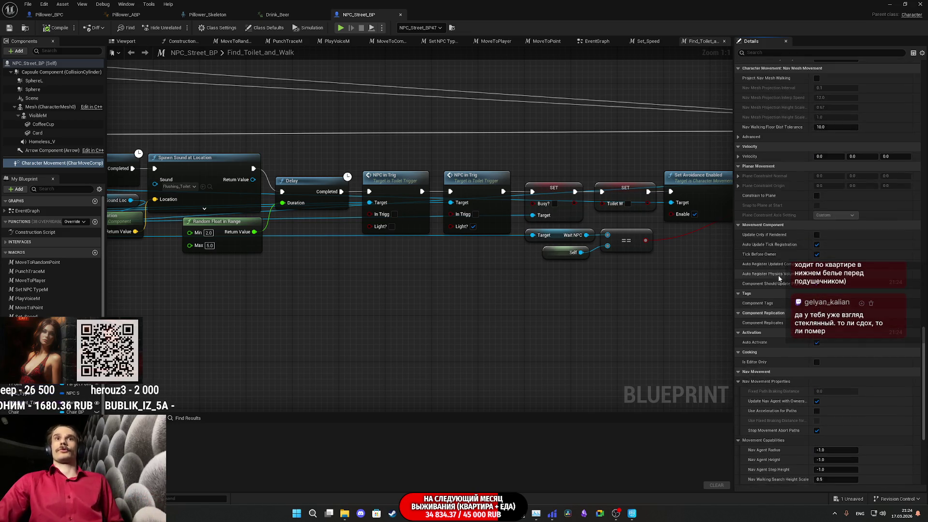
pyautogui.scroll(10, 782, 278)
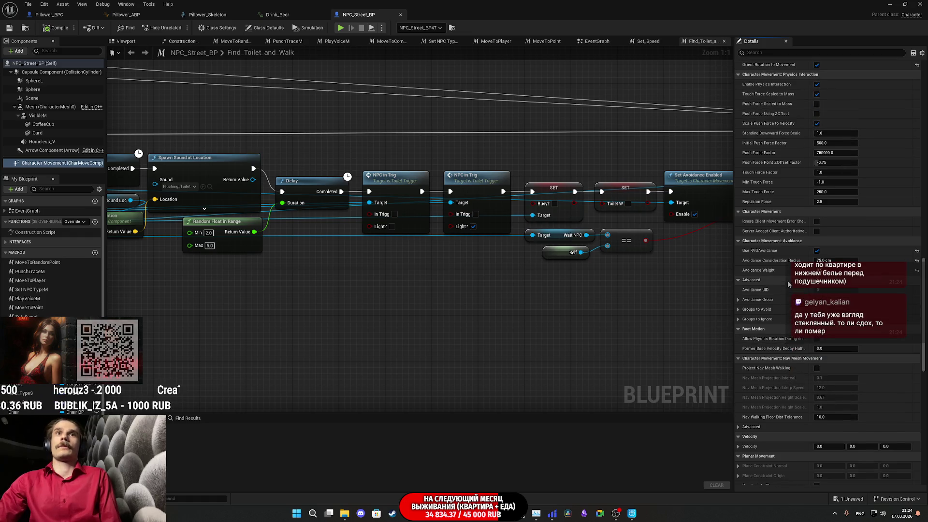
pyautogui.scroll(5, 791, 284)
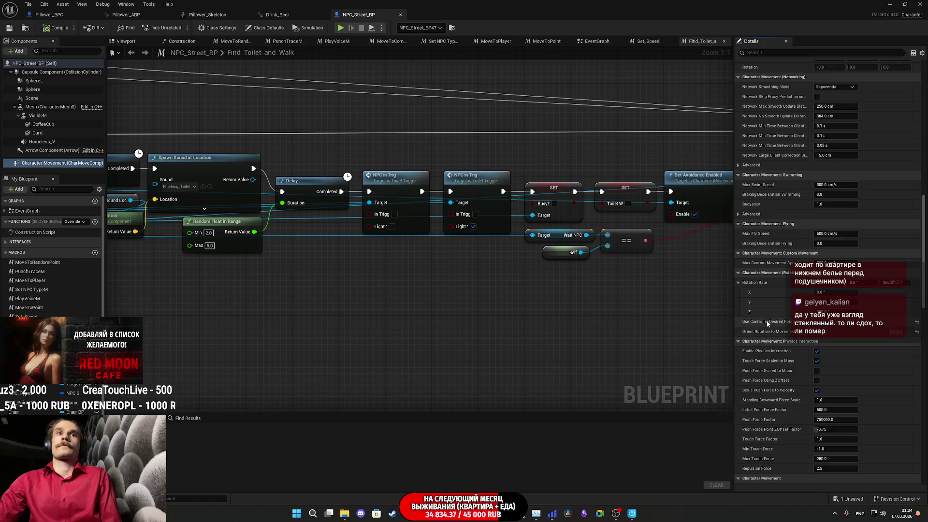
pyautogui.click(66, 18)
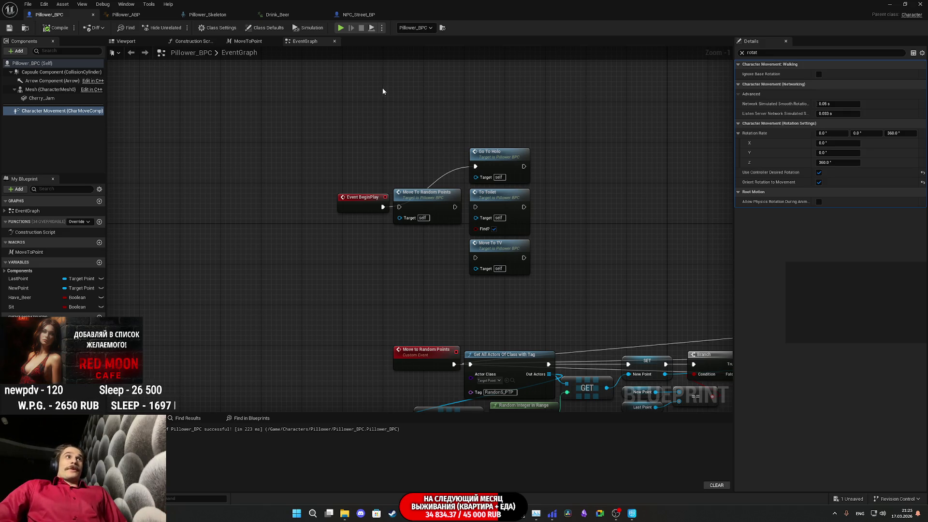
# Step: Compare the Class Defaults rotation settings of NPC_Street_BP and Pillower_BPC, filtering by 'ro'
pyautogui.click(374, 15)
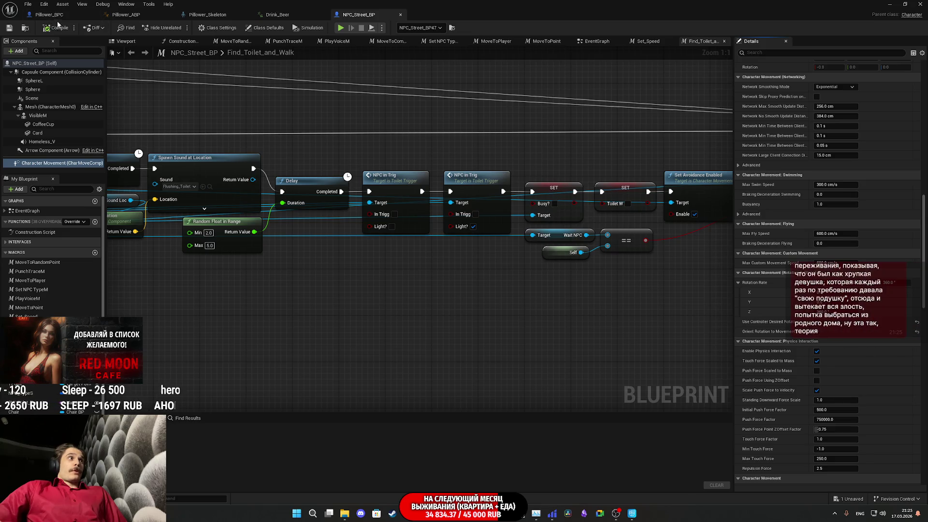
pyautogui.click(35, 65)
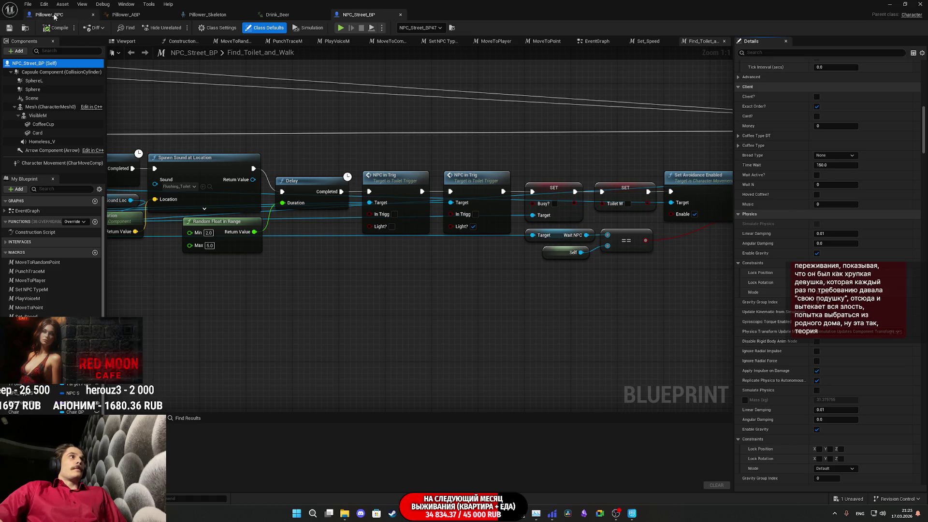
pyautogui.click(49, 14)
pyautogui.click(42, 64)
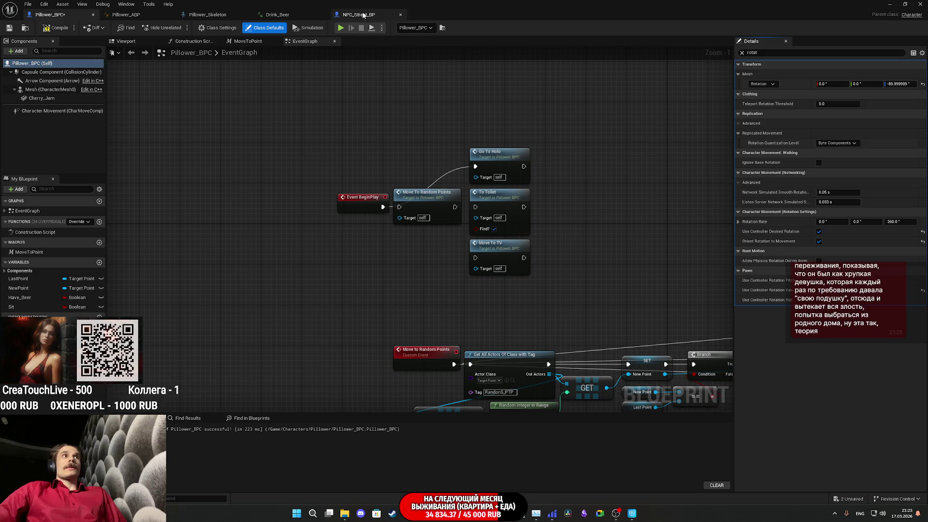
pyautogui.click(364, 15)
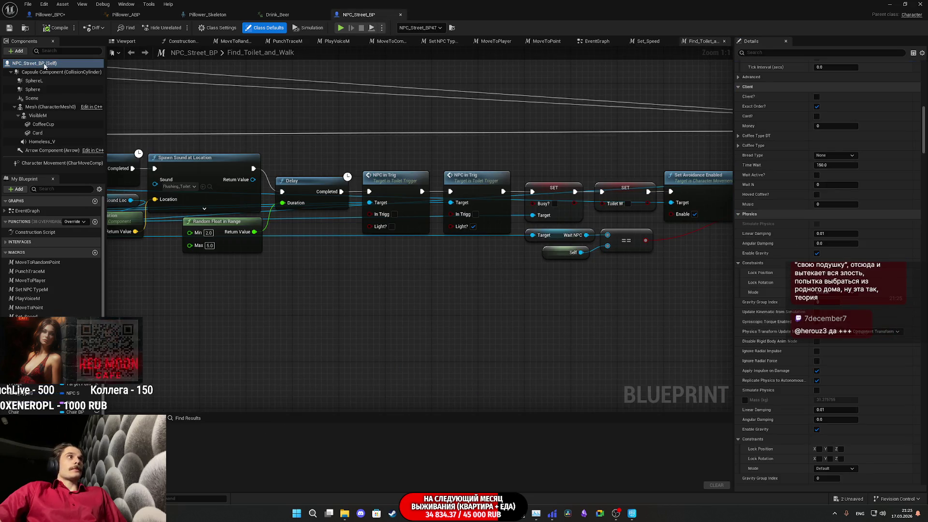
pyautogui.click(752, 53)
pyautogui.write('rot')
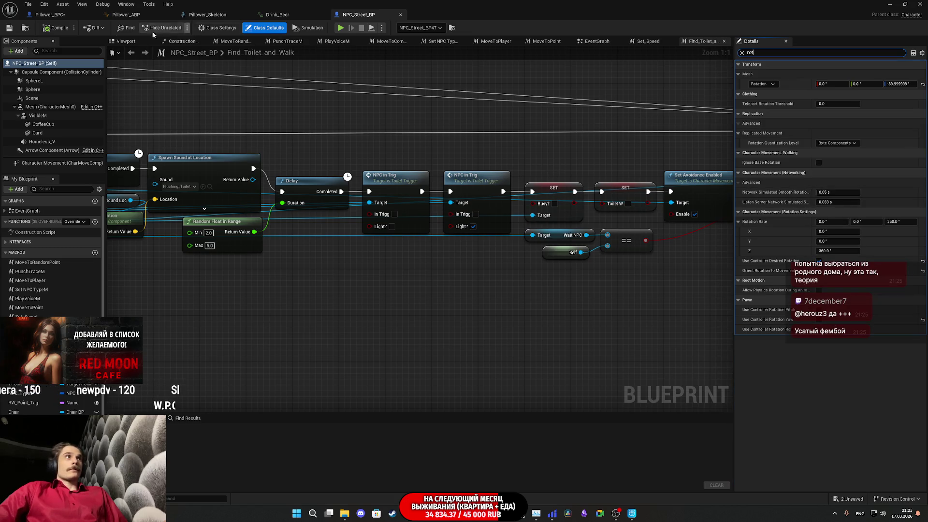
# Step: Compile and save Pillower_BPC, then minimize the blueprint editor
pyautogui.click(38, 14)
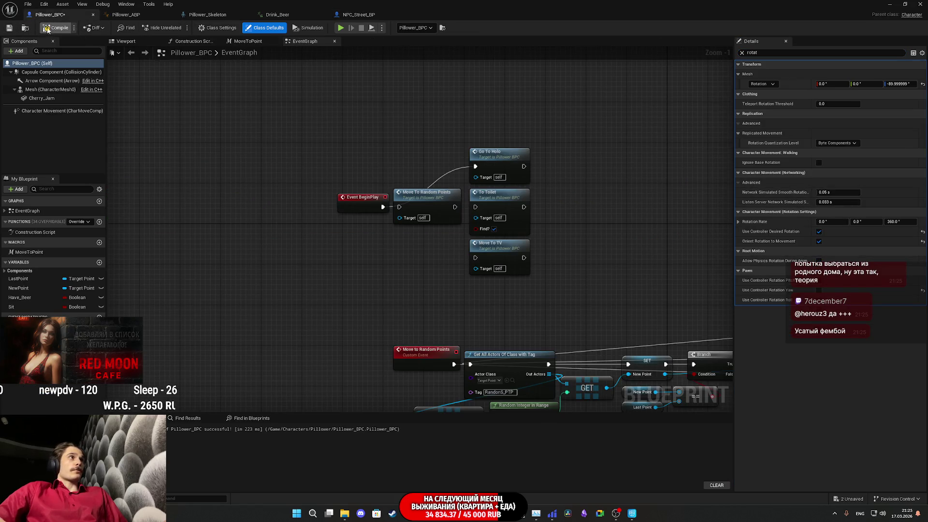
pyautogui.click(10, 28)
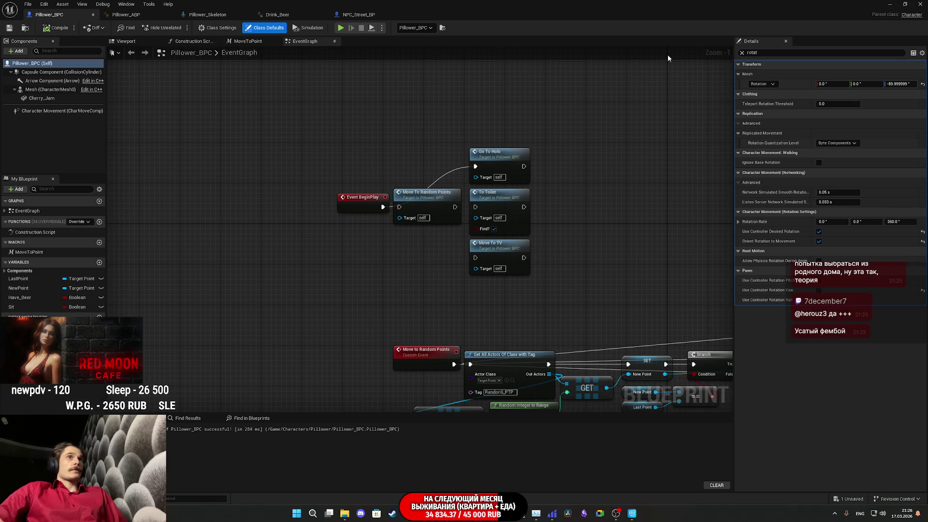
pyautogui.click(887, 4)
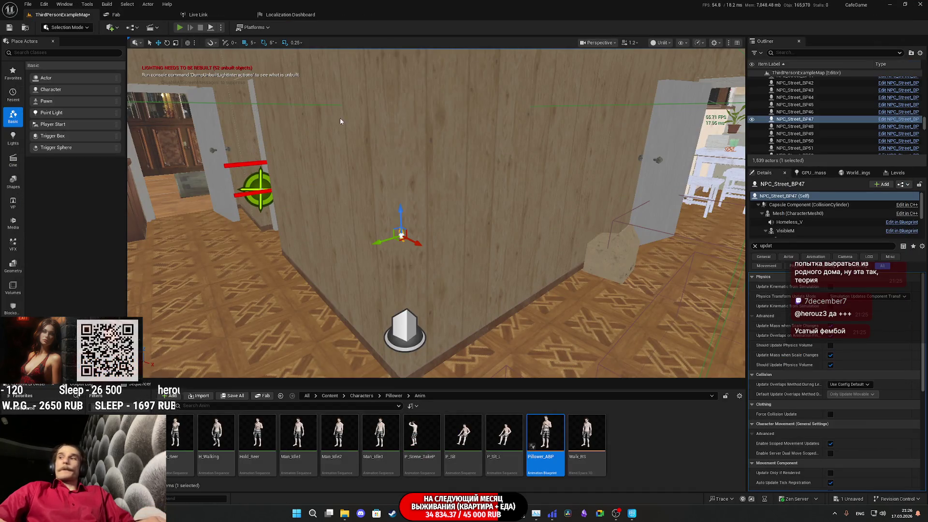
# Step: Play-test fullscreen, watching Pillower reach the sofa and drink, then stop the session
pyautogui.hotkey('alt', 'p')
pyautogui.press('F11')
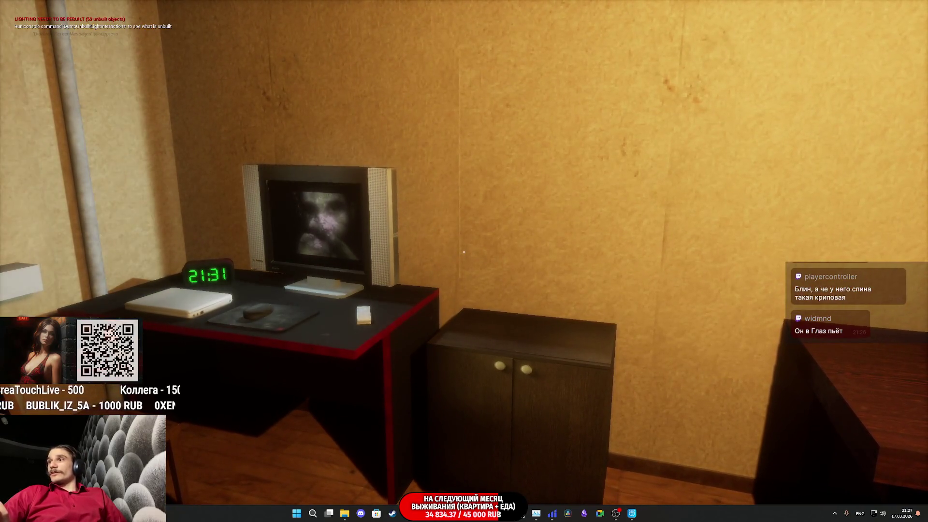
pyautogui.press('Escape')
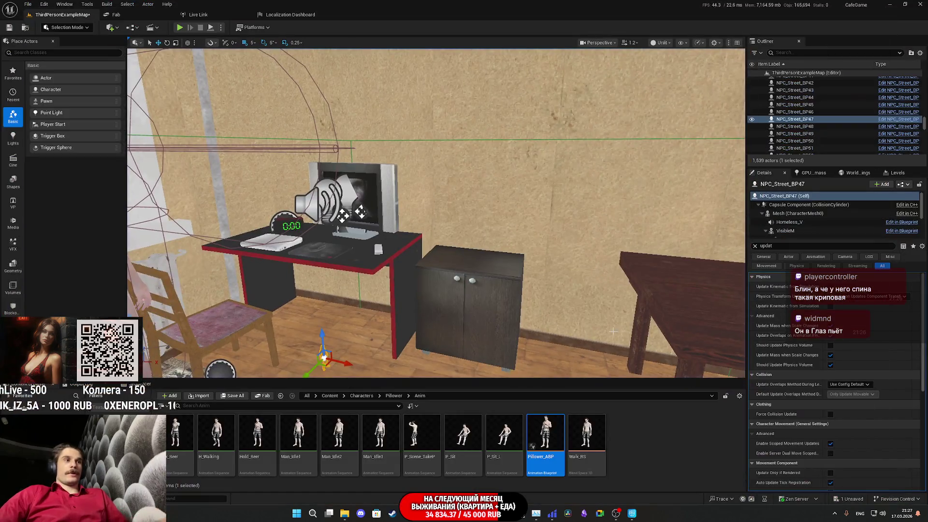
# Step: Save the ThirdPersonExampleMap level, then fly the view to Pillower standing beside the sofa
pyautogui.click(243, 398)
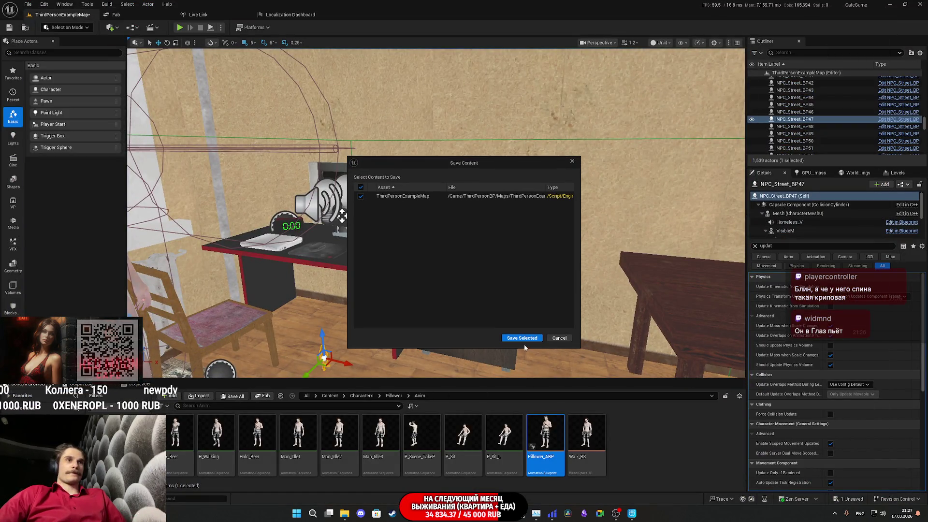
pyautogui.click(523, 339)
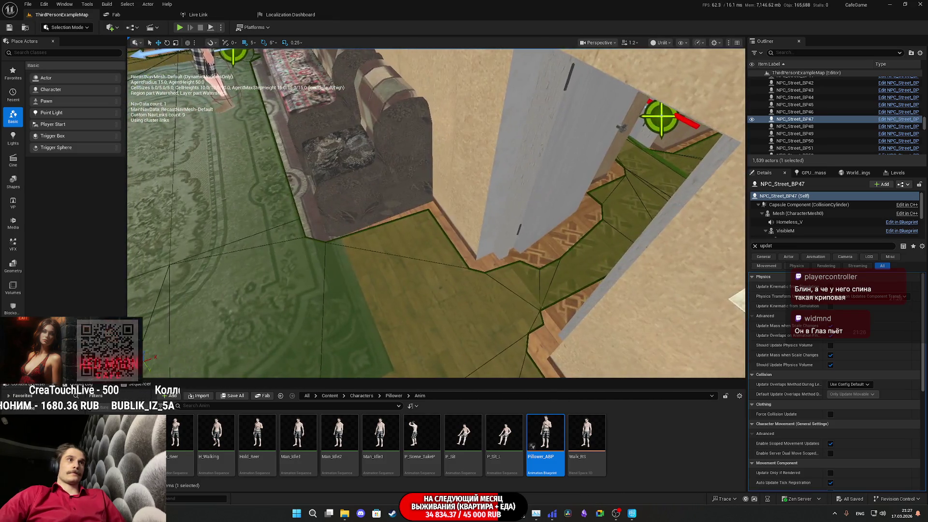
pyautogui.press('a')
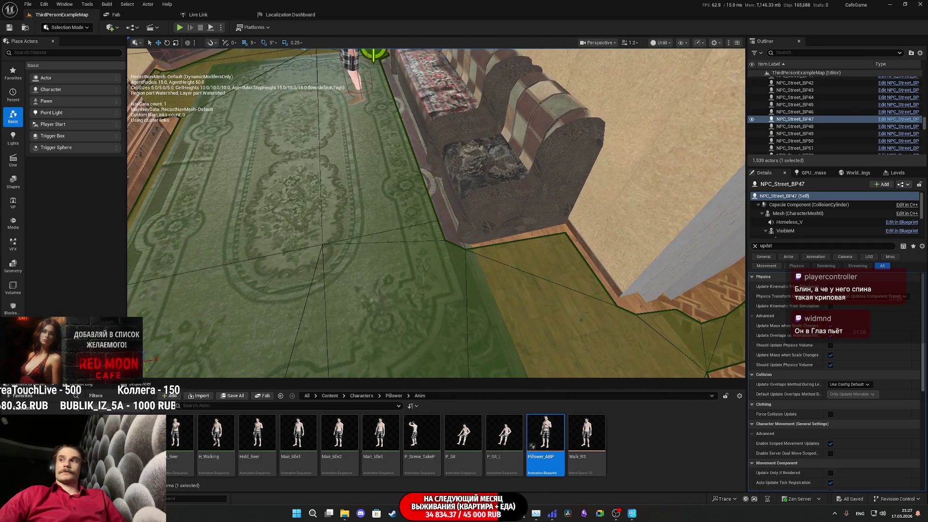
pyautogui.press('w')
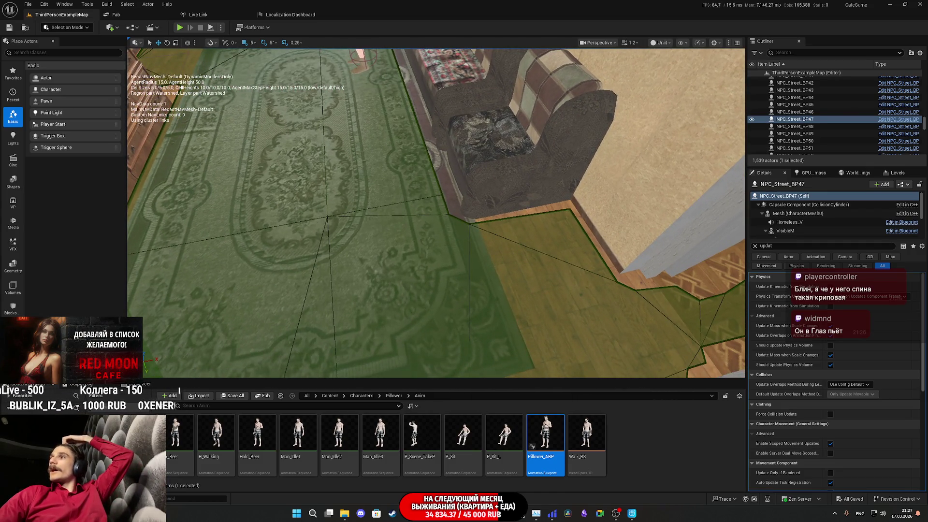
pyautogui.press('s')
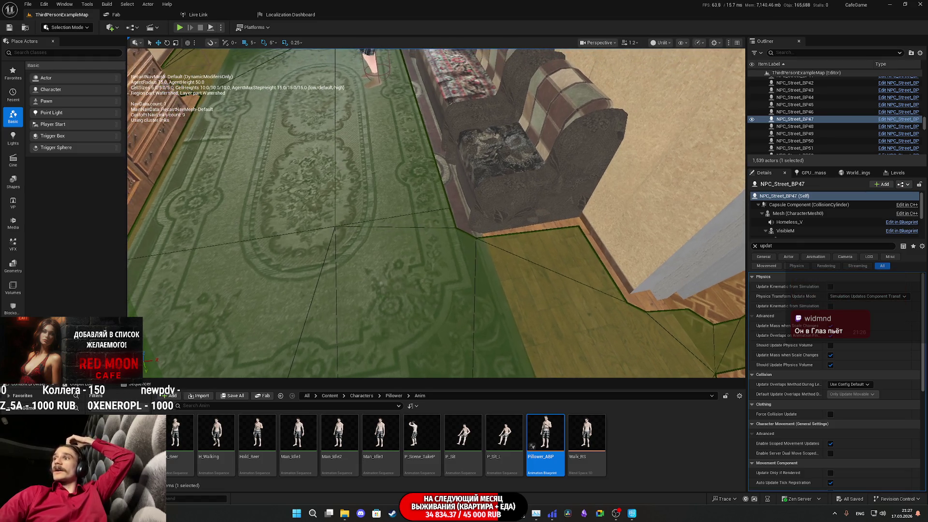
pyautogui.press('s')
pyautogui.press('s')
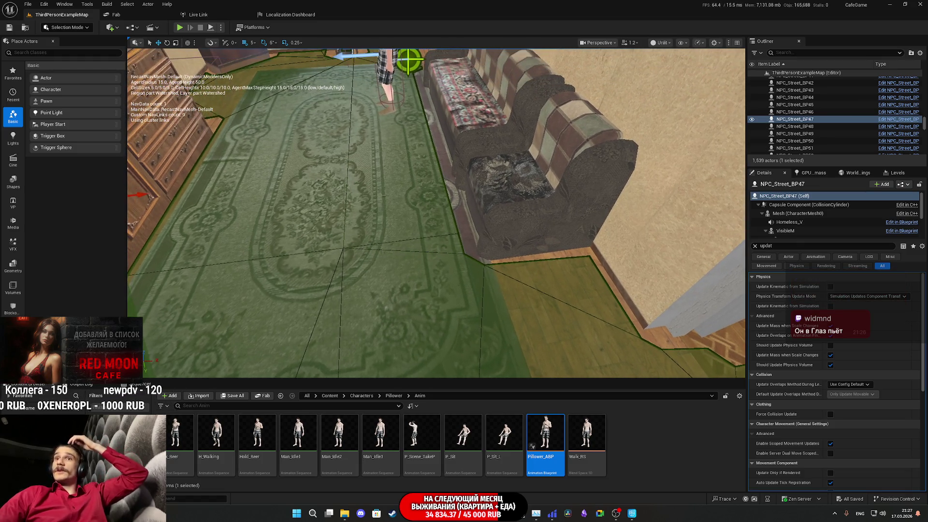
pyautogui.press('w')
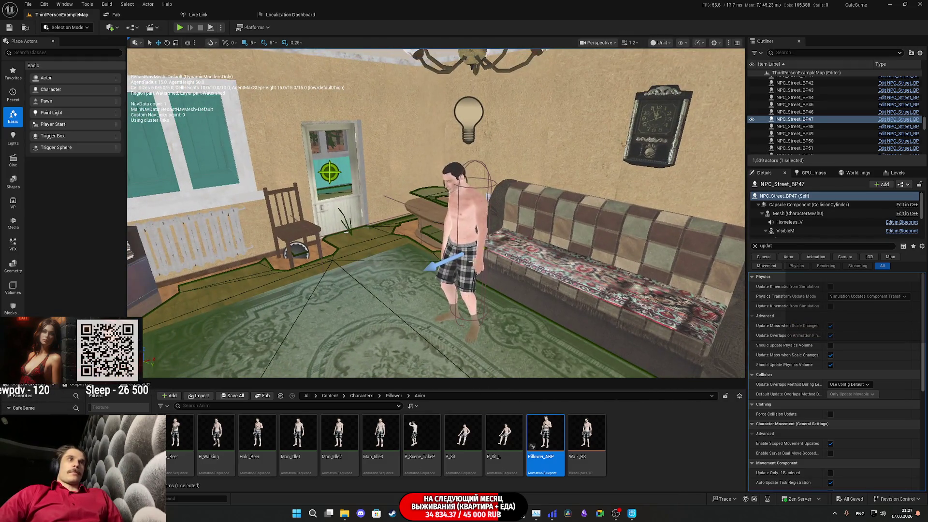
# Step: Select Pillower_BPC in the viewport, clear the Details filter, and choose Edit Pillower_BPC
pyautogui.click(466, 241)
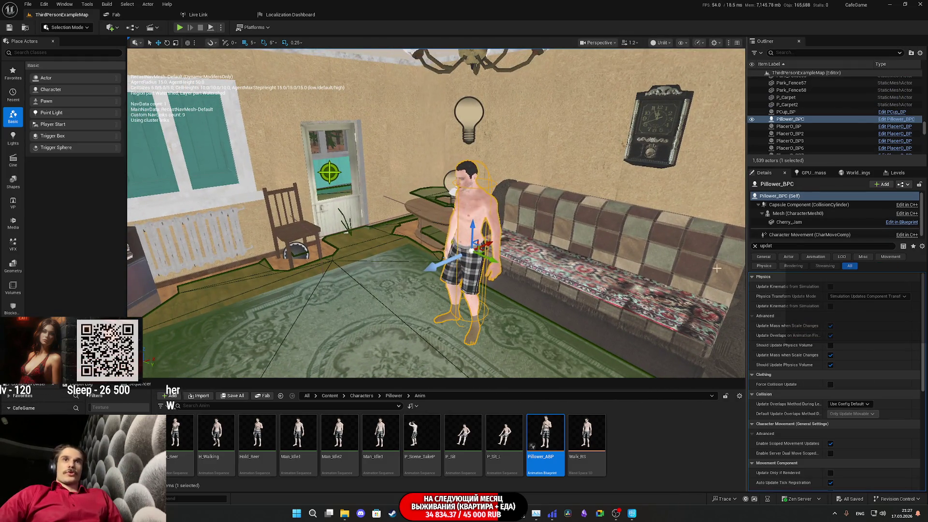
pyautogui.click(755, 247)
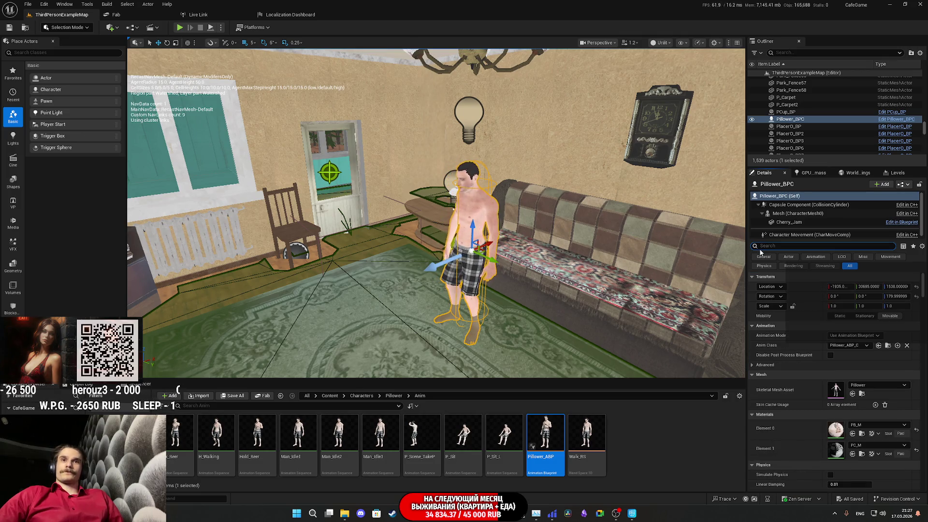
pyautogui.moveTo(650, 150)
pyautogui.mouseDown()
pyautogui.moveTo(647, 128)
pyautogui.moveTo(643, 155)
pyautogui.moveTo(643, 135)
pyautogui.moveTo(502, 197)
pyautogui.mouseUp()
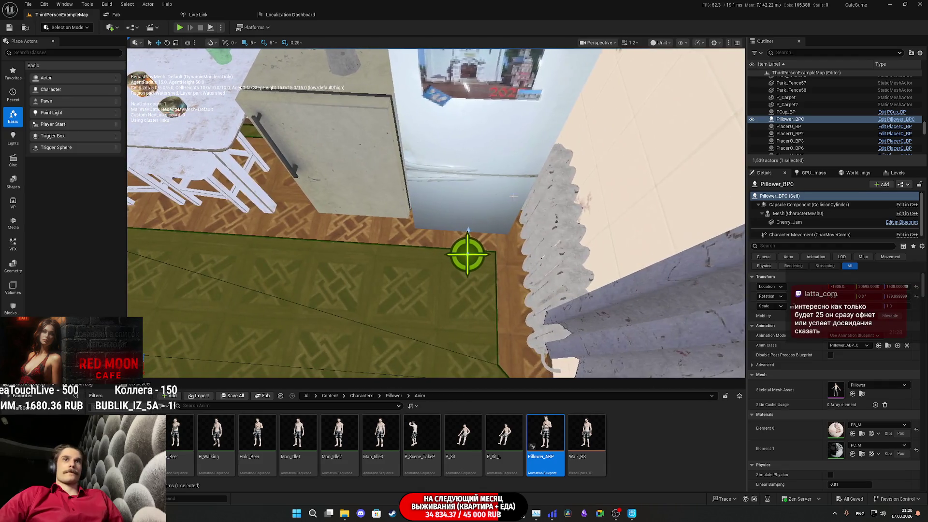
pyautogui.click(901, 185)
pyautogui.click(867, 202)
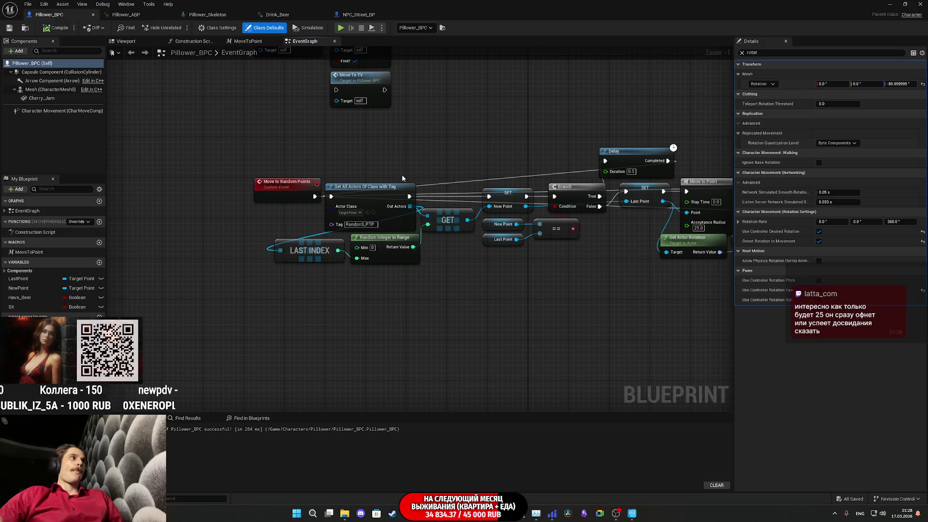
# Step: Open the MoveToPoint macro graph and list its Inputs node's macro inputs in Details
pyautogui.moveTo(406, 153); pyautogui.dragTo(207, 145)
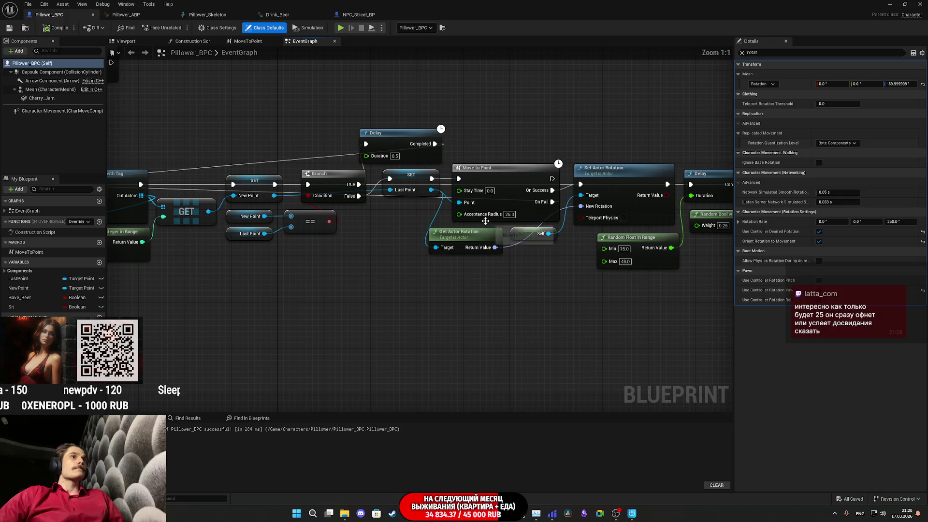
pyautogui.scroll(-4, 473, 222)
pyautogui.scroll(6, 409, 223)
pyautogui.scroll(-3, 409, 222)
pyautogui.scroll(3, 468, 247)
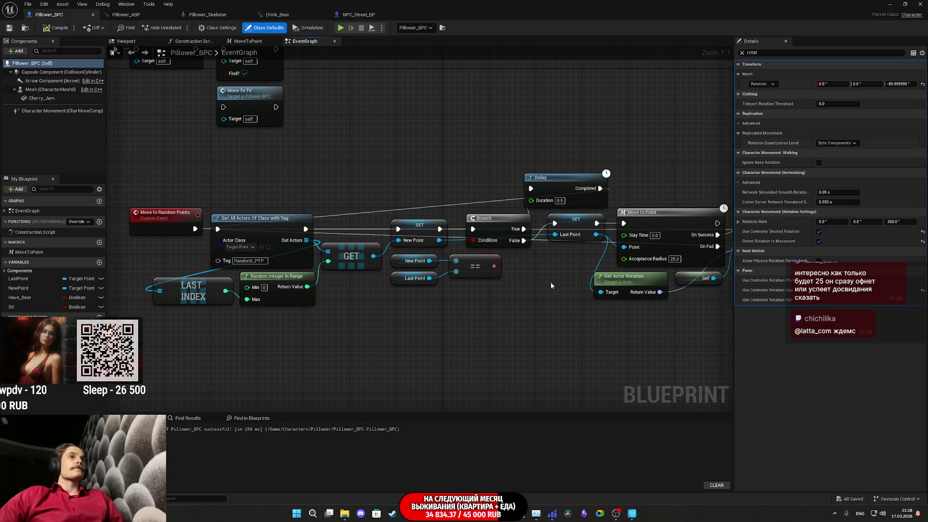
pyautogui.doubleClick(669, 244)
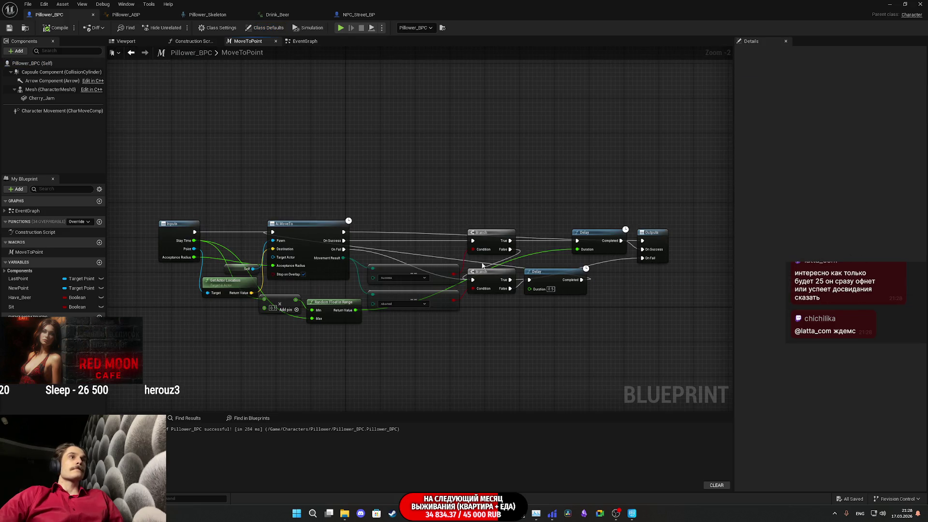
pyautogui.click(175, 247)
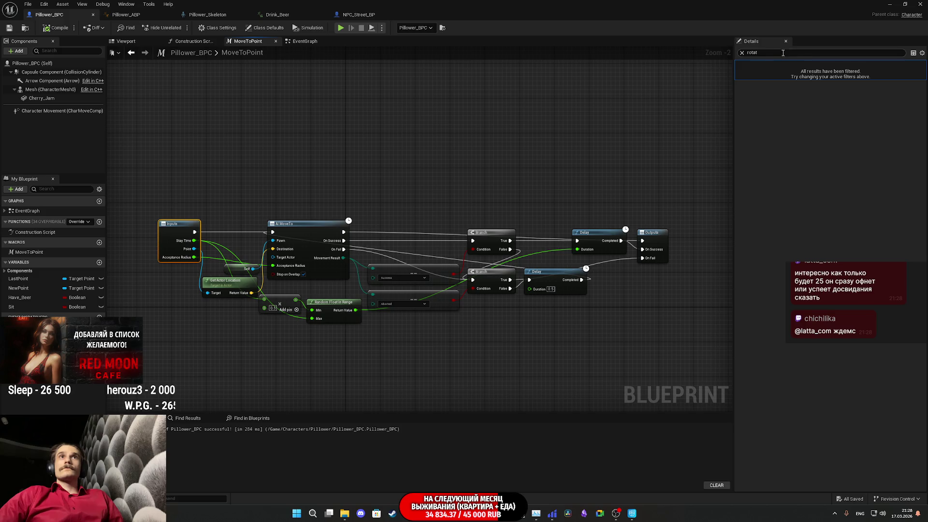
pyautogui.click(742, 53)
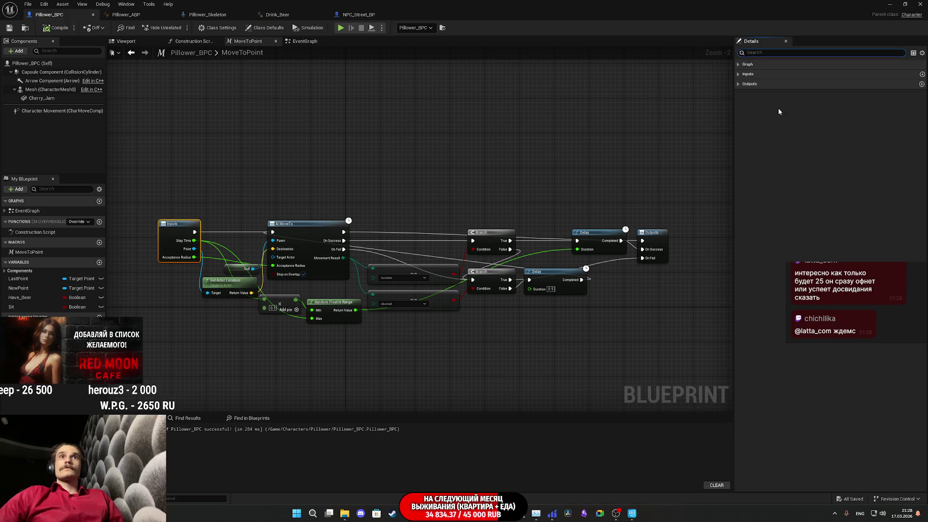
pyautogui.click(738, 75)
# Step: Change the AcceptanceRadius default from 25.0 to 10, save Pillower_BPC, and close the blueprint
pyautogui.click(738, 94)
pyautogui.click(739, 95)
pyautogui.click(739, 113)
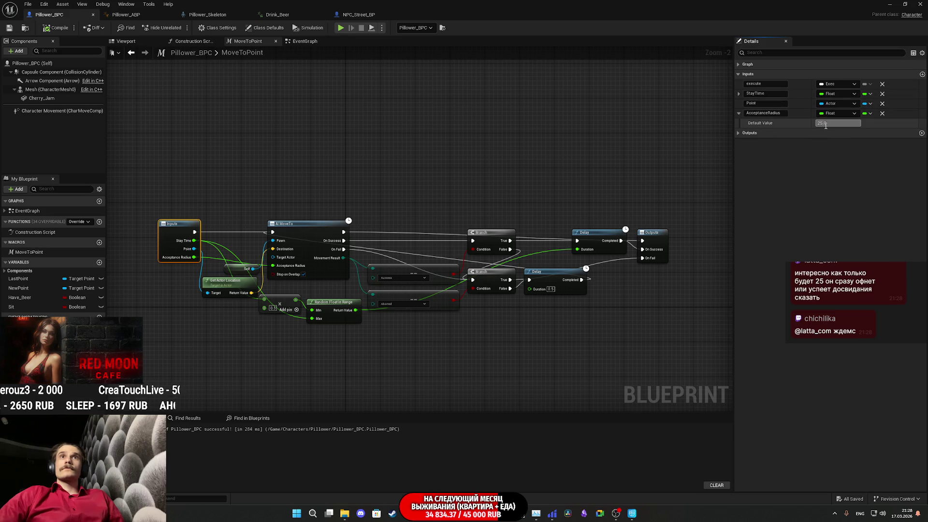
pyautogui.write('10')
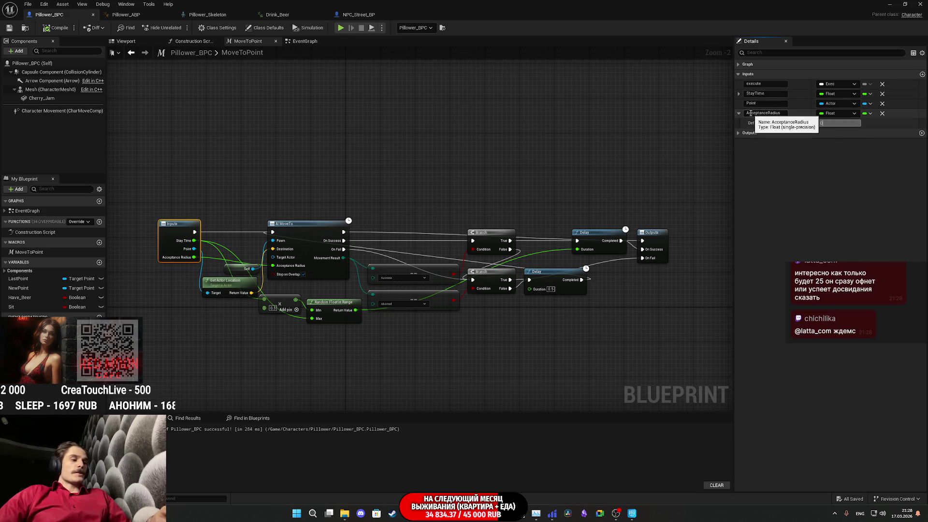
pyautogui.press('Return')
pyautogui.click(66, 29)
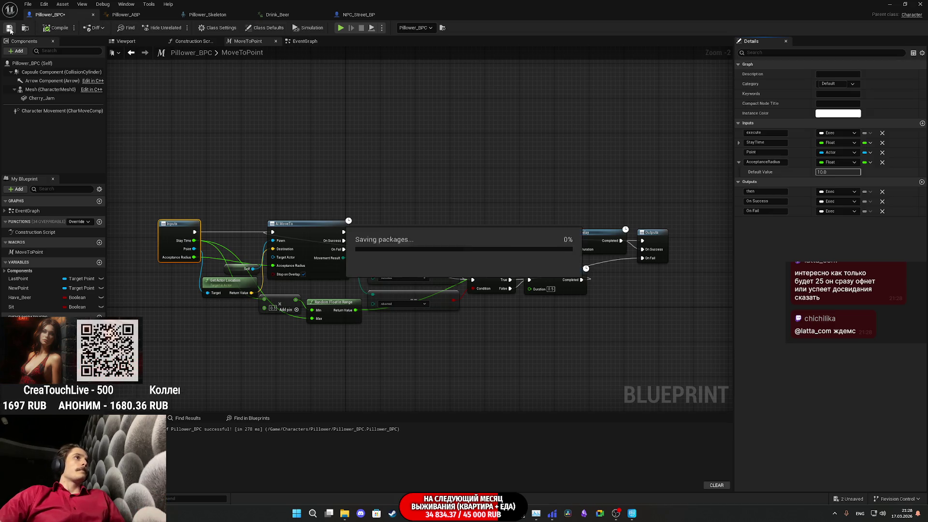
pyautogui.click(887, 3)
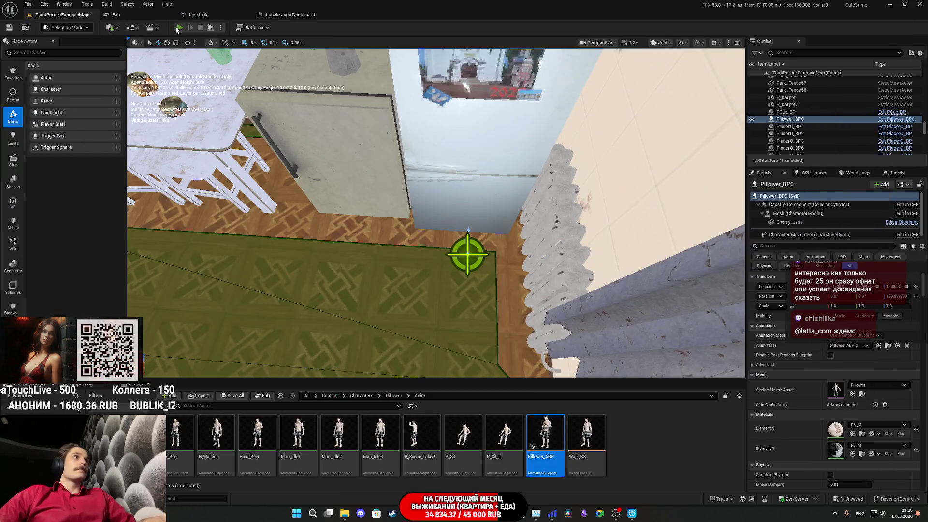
pyautogui.hotkey('alt', 'p')
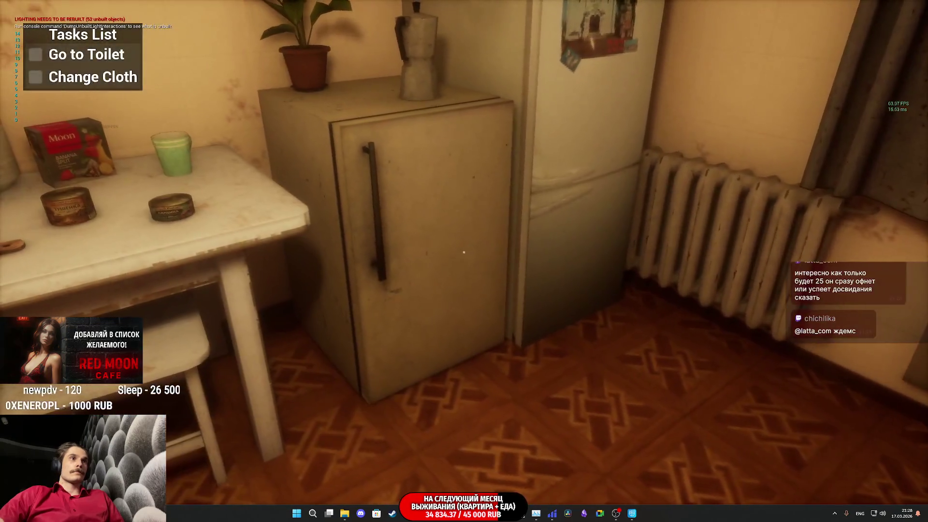
pyautogui.press('w')
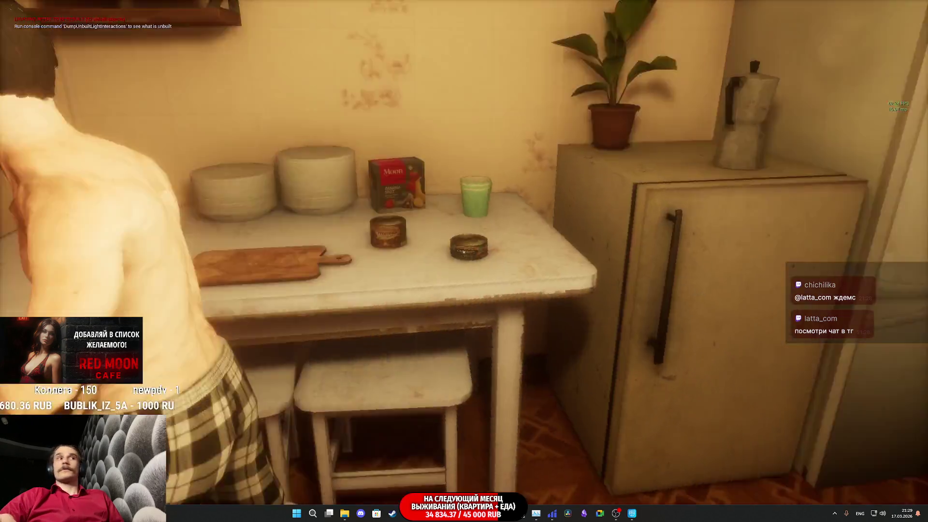
pyautogui.press('Escape')
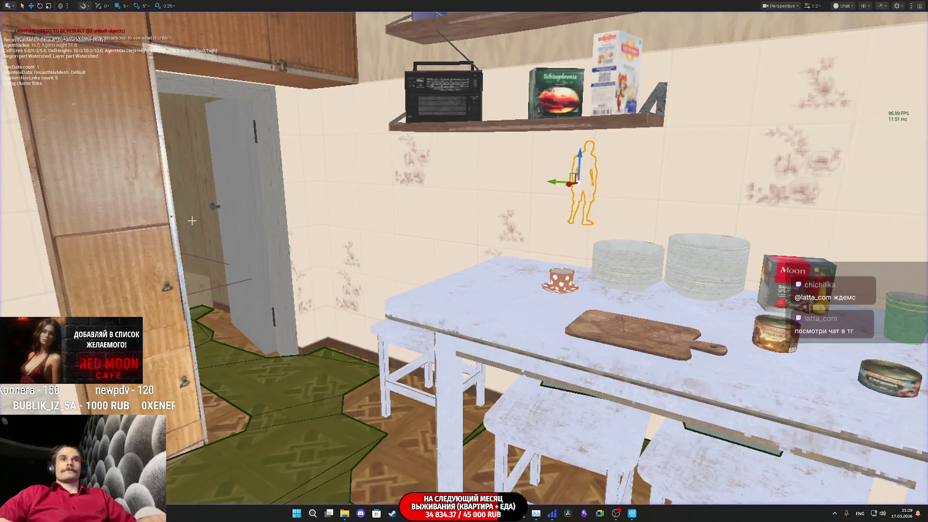
# Step: Switch from Unreal Editor to the Chrome browser window
pyautogui.moveTo(633, 514)
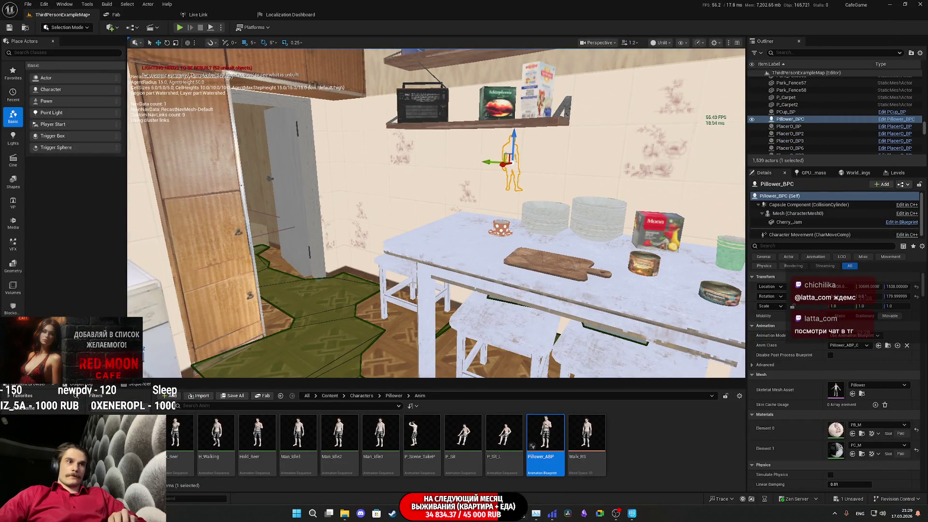
pyautogui.click(407, 513)
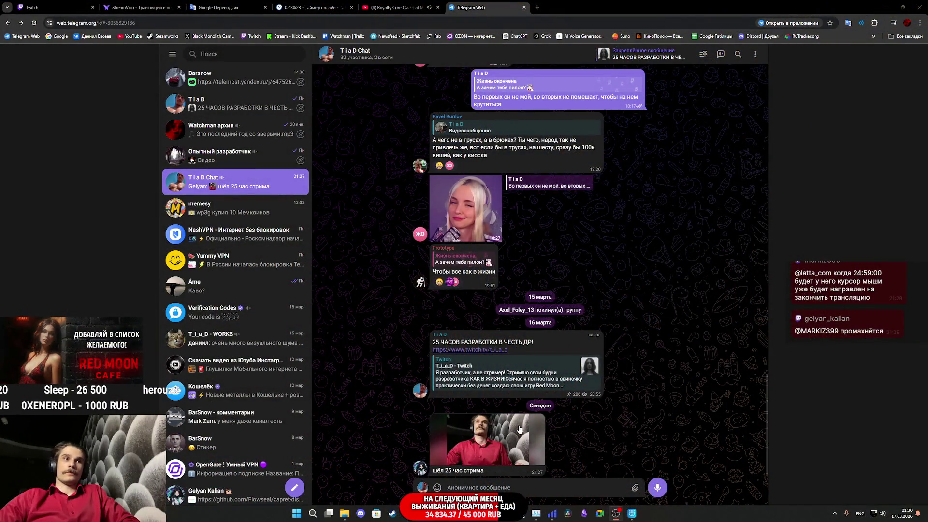
# Step: Watch the chat's video message full size, then close the viewer
pyautogui.click(520, 428)
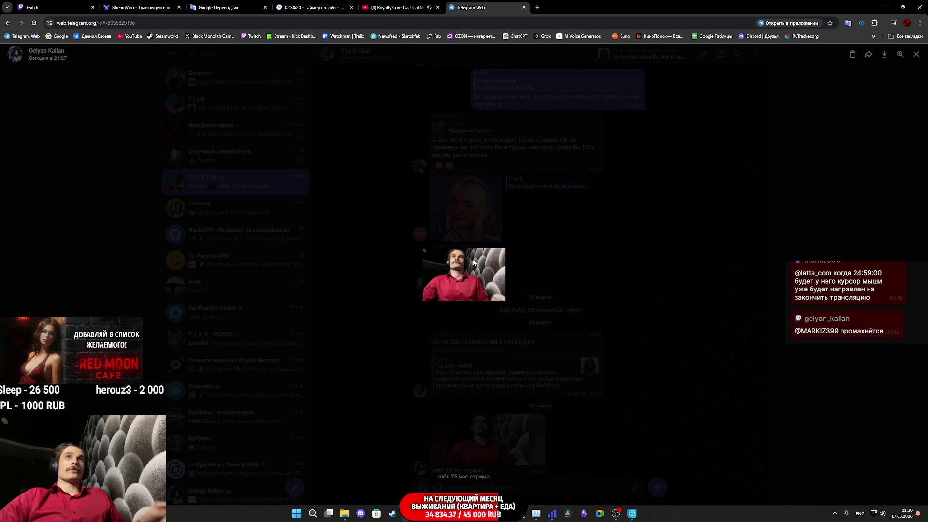
pyautogui.scroll(5, 472, 262)
pyautogui.scroll(-4, 472, 259)
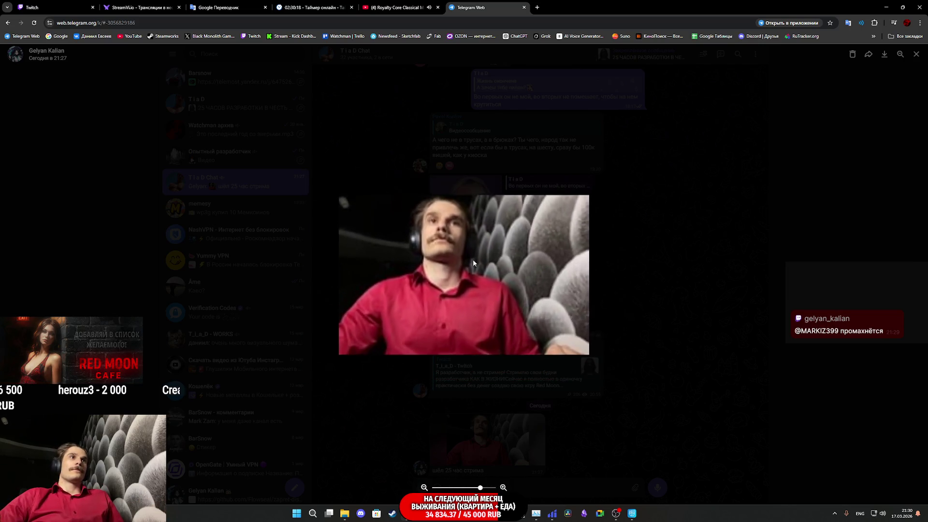
pyautogui.scroll(-2, 473, 264)
pyautogui.click(582, 265)
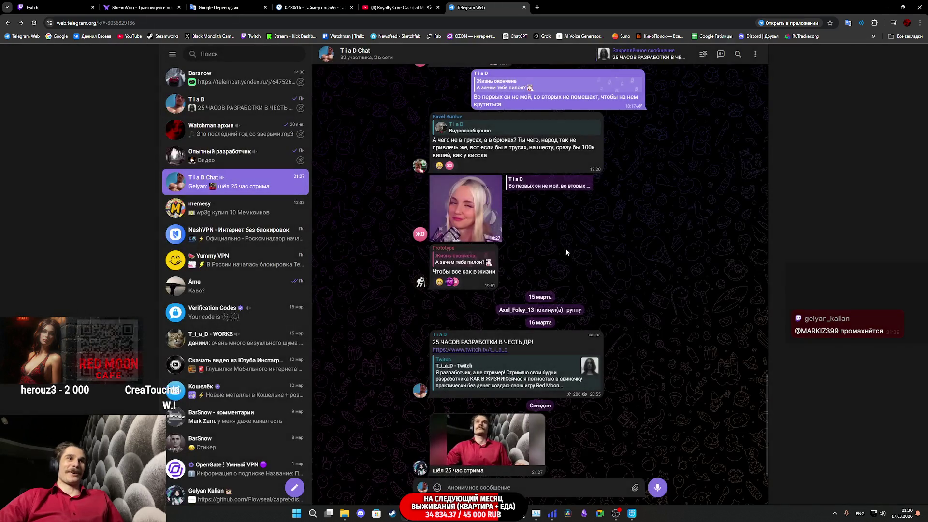
# Step: Copy a link to the blonde video message, view the T i a D channel, then close the Telegram tab
pyautogui.rightClick(463, 223)
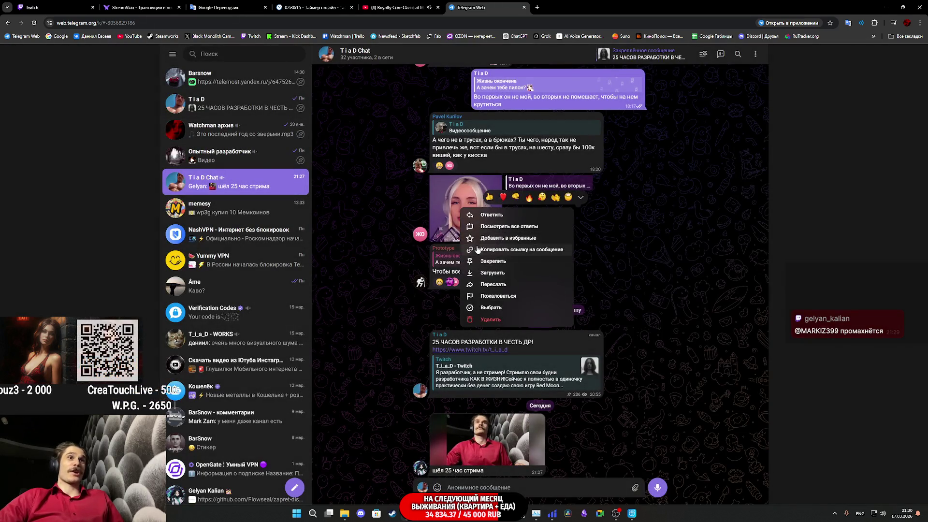
pyautogui.click(493, 320)
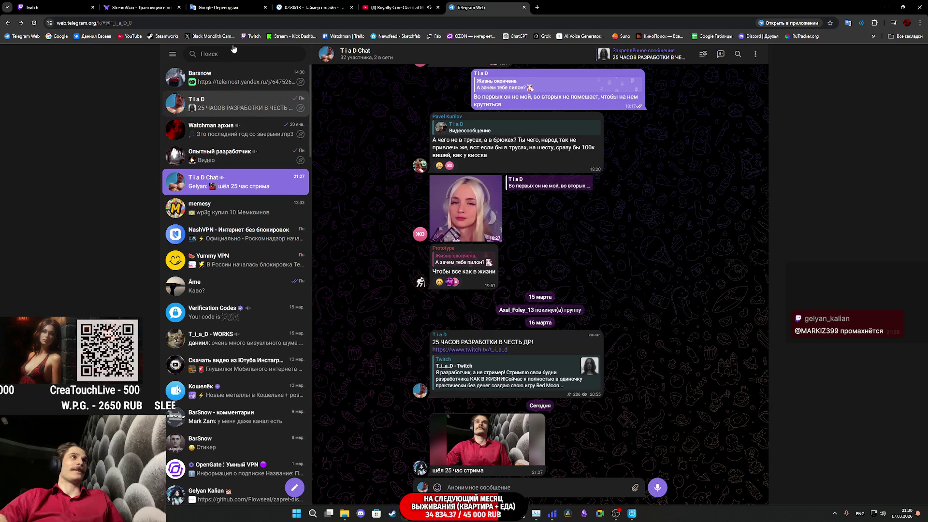
pyautogui.click(232, 104)
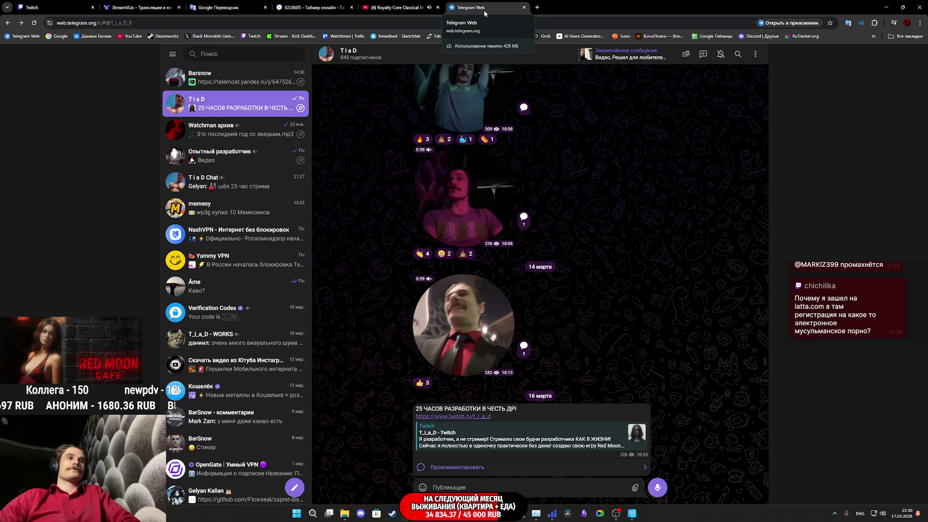
pyautogui.middleClick(484, 11)
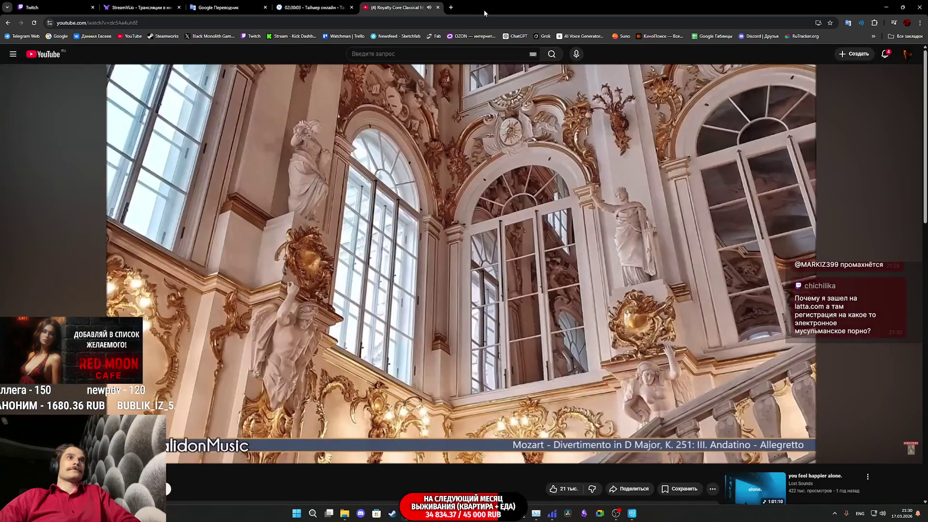
# Step: Glance at the countdown, translator and Twitch stream manager chat, then return to Unreal Editor
pyautogui.click(298, 5)
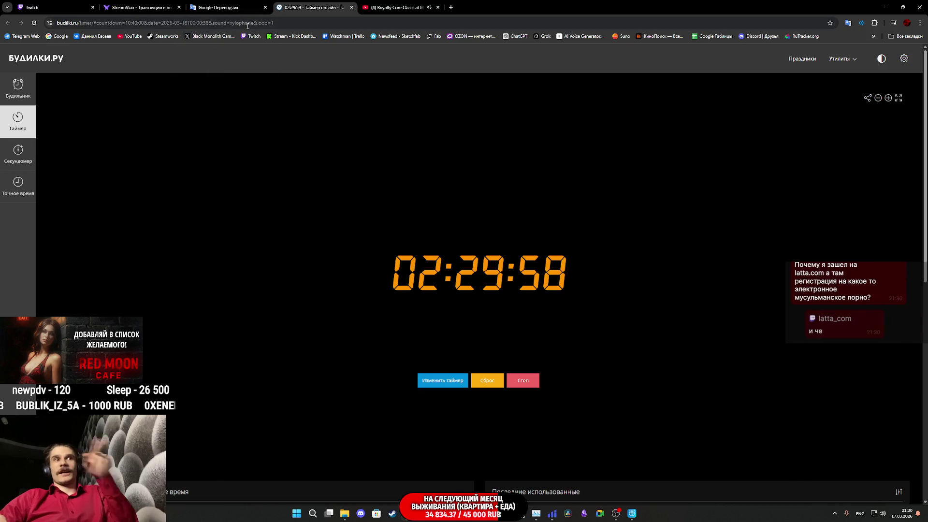
pyautogui.click(217, 4)
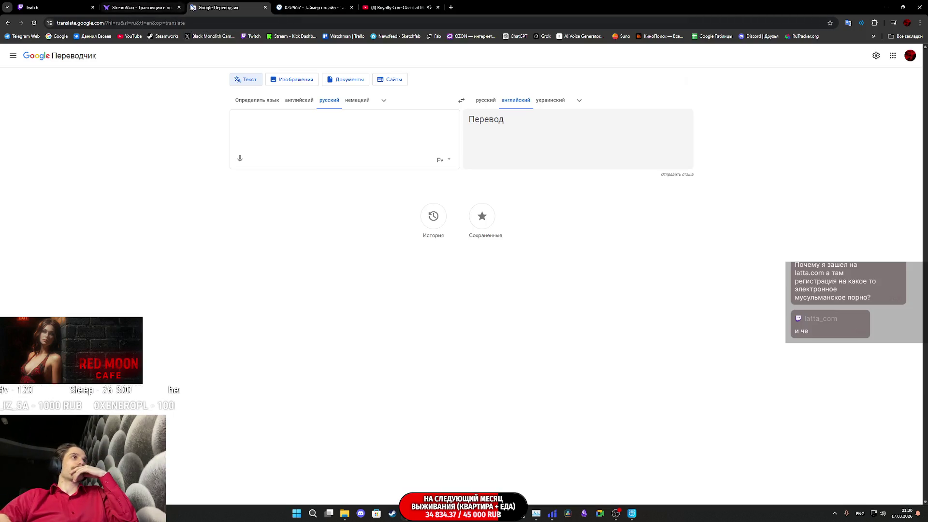
pyautogui.click(74, 6)
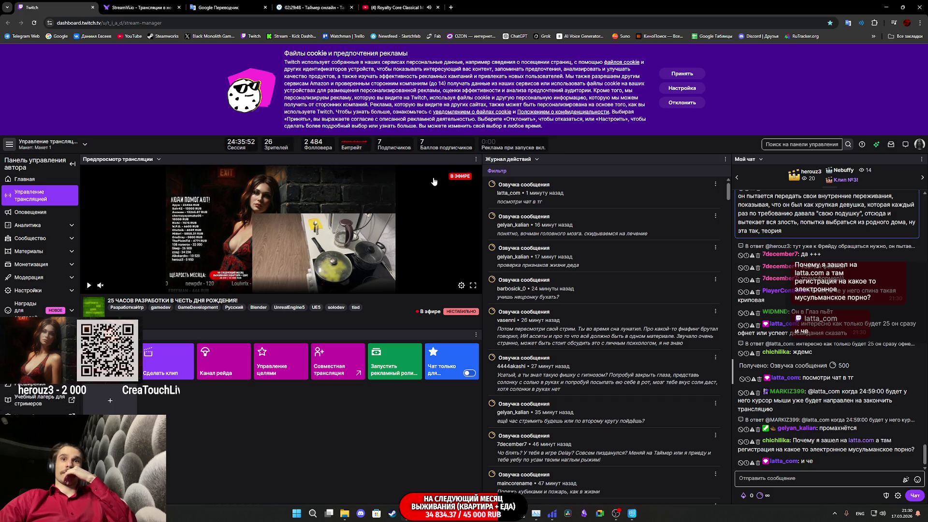
pyautogui.scroll(2, 753, 303)
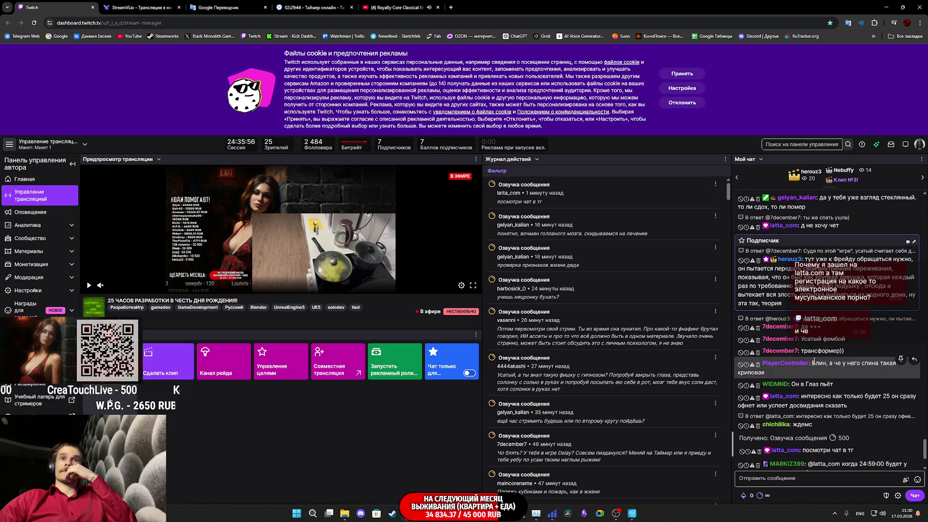
pyautogui.scroll(-3, 814, 361)
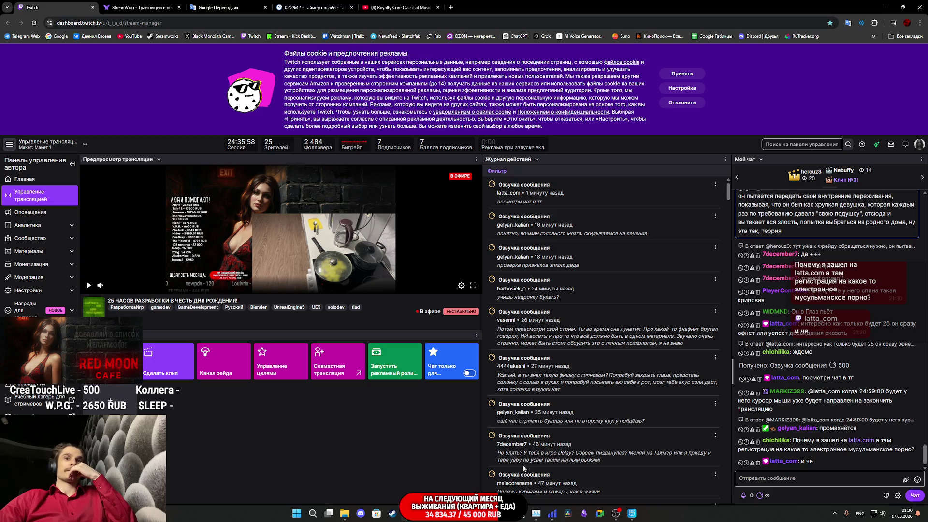
pyautogui.click(450, 513)
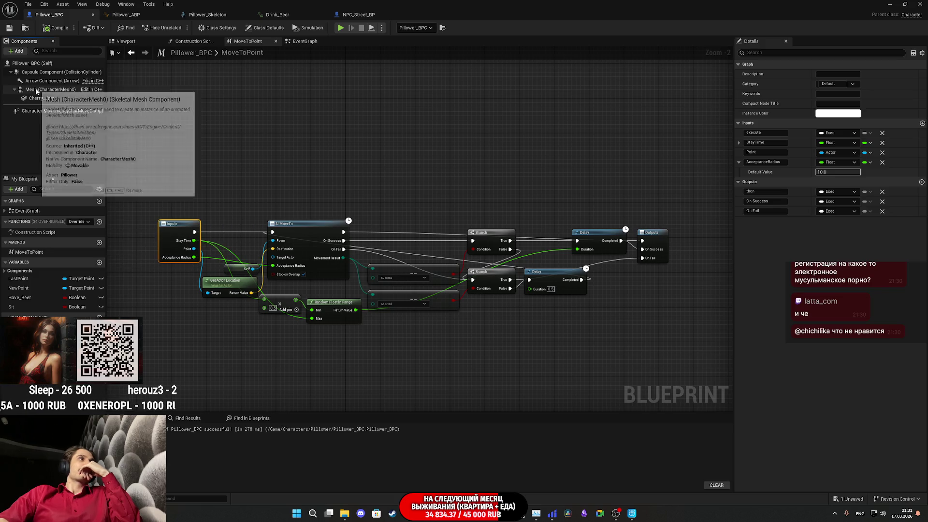
# Step: Set the Capsule Component radius to 25, then compile, save and close Pillower_BPC
pyautogui.click(30, 73)
pyautogui.click(833, 191)
pyautogui.press('Return')
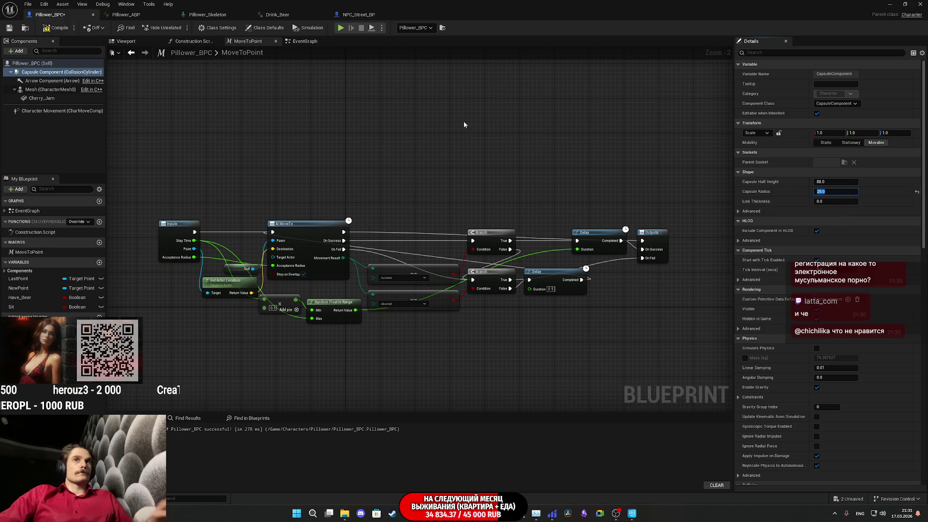
pyautogui.click(56, 28)
pyautogui.click(9, 28)
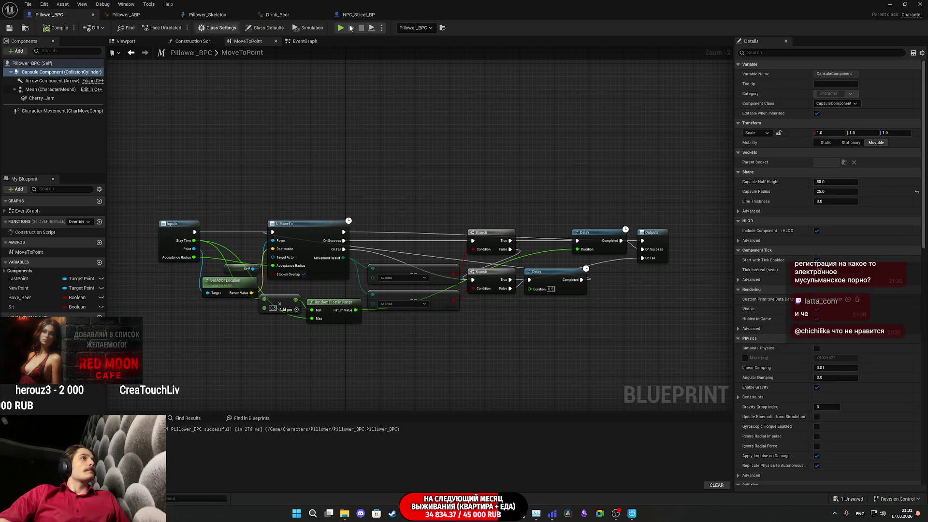
pyautogui.click(889, 4)
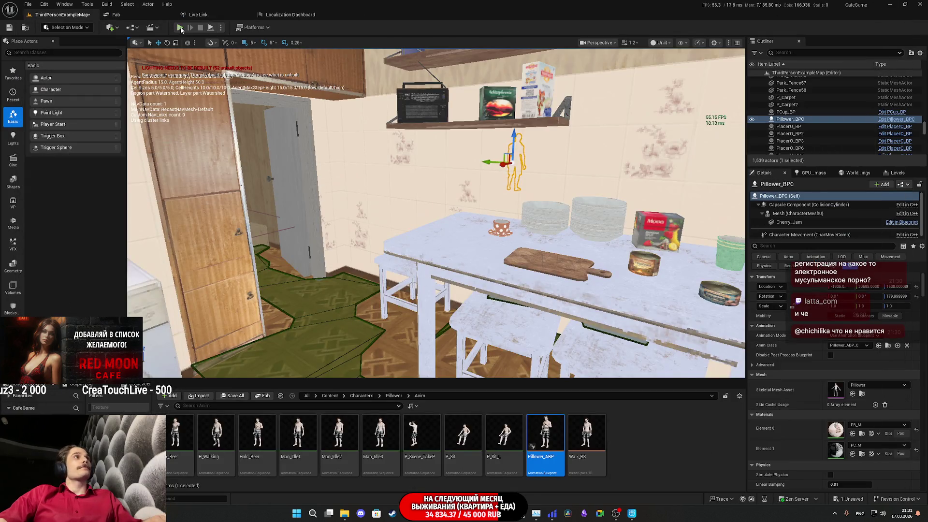
# Step: Playtest the level with the navigation mesh overlay shown, following Pillower to the doorway
pyautogui.hotkey('alt', 'p')
pyautogui.press('F11')
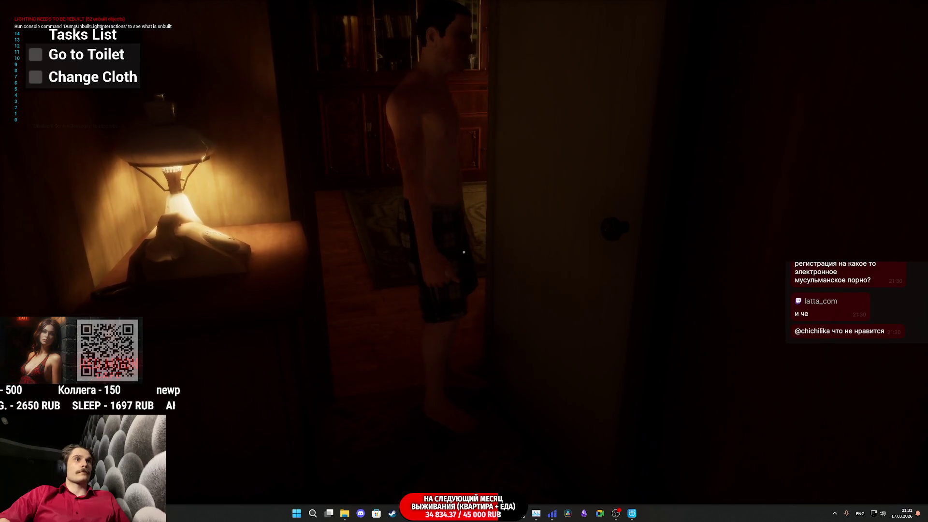
pyautogui.press('Escape')
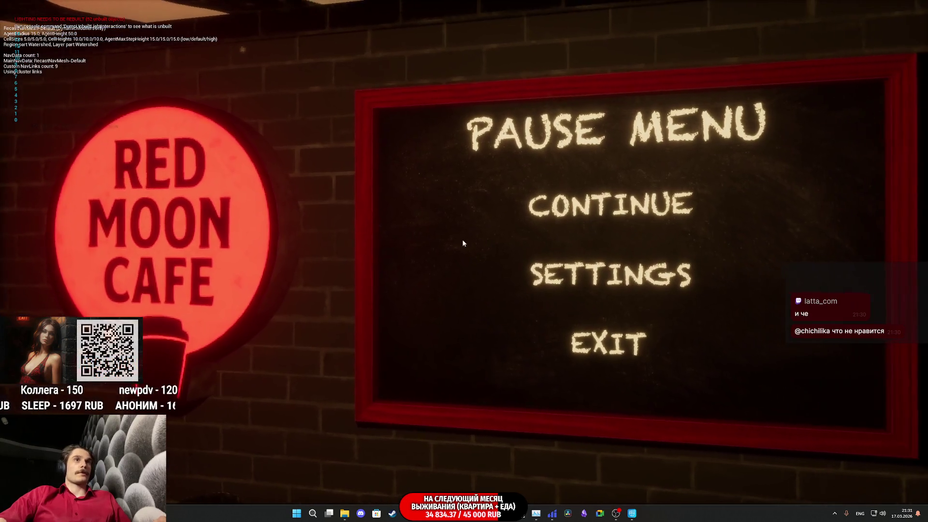
pyautogui.press('Escape')
pyautogui.press('p')
pyautogui.press('w')
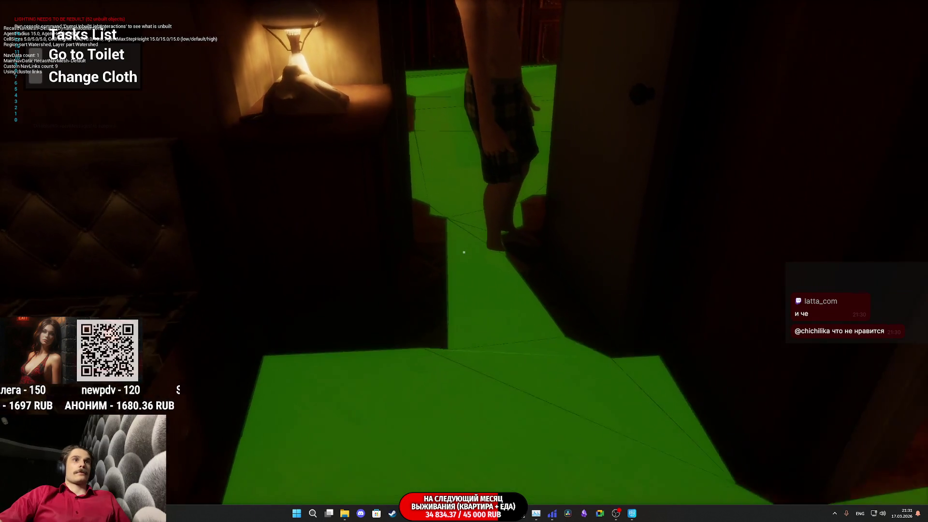
pyautogui.press('s')
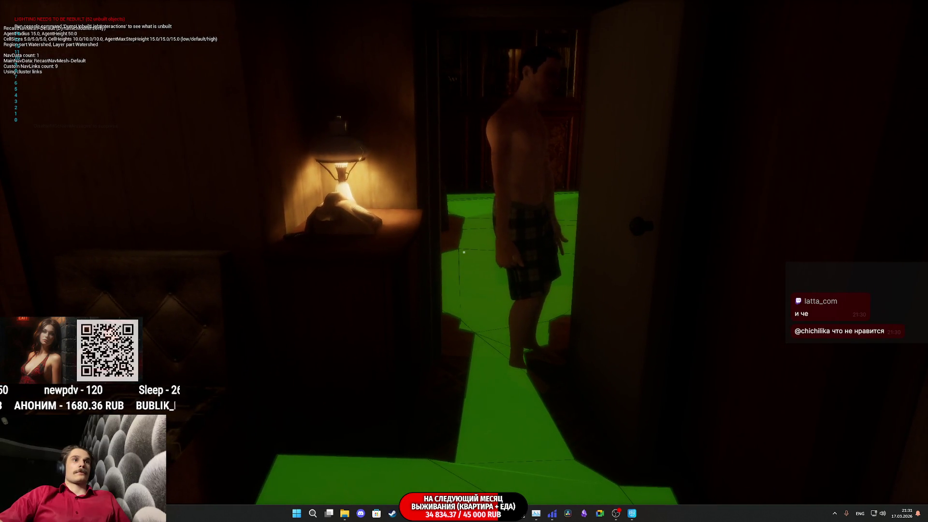